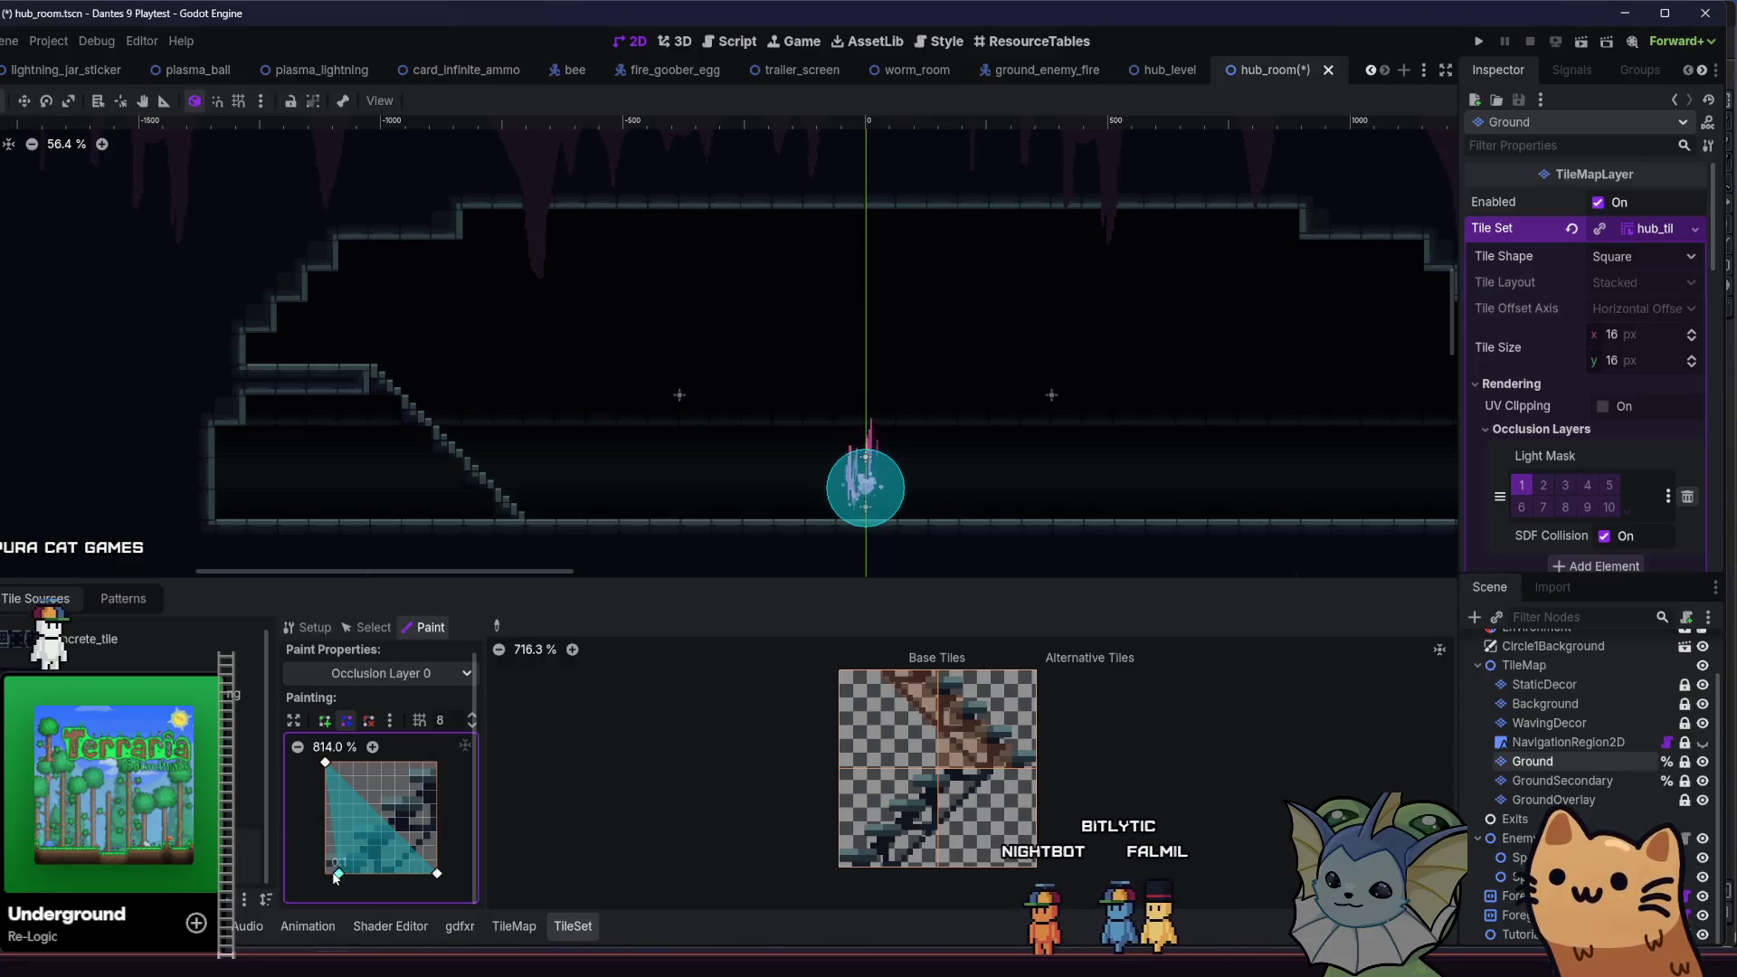
- Drag, add and delete vertices of the slope tile's Occlusion Layer 0 polygon to trace the stepped edge
drag(336, 877, 433, 763)
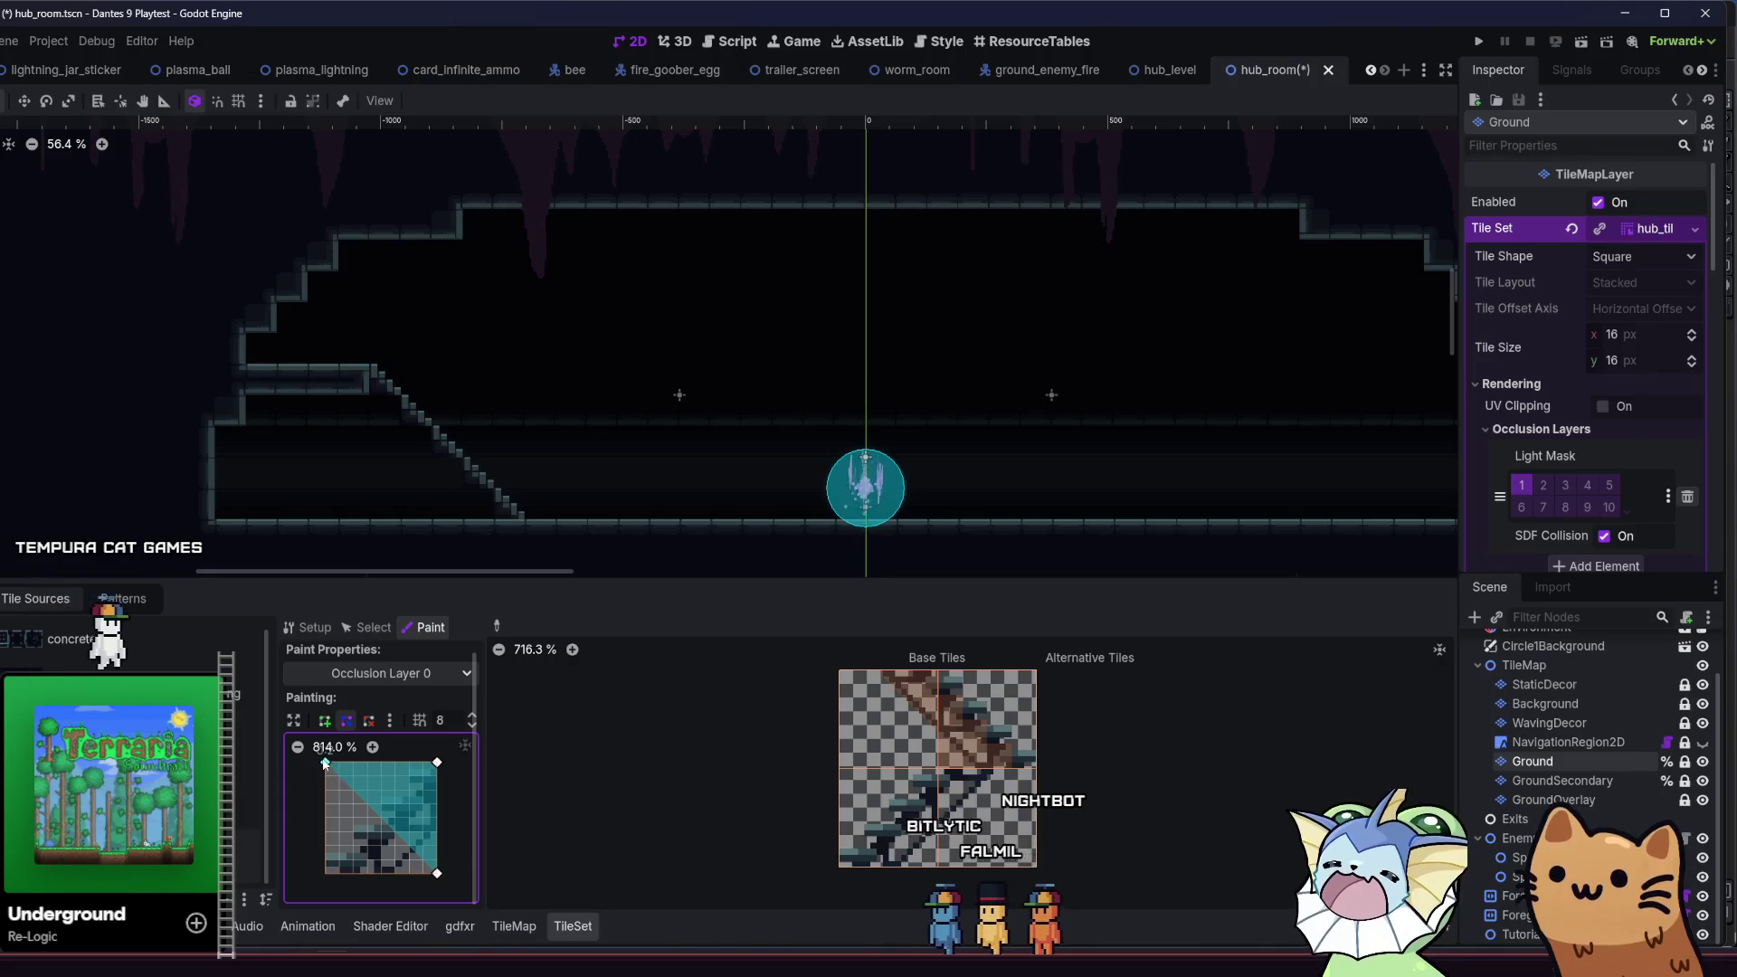
drag(324, 763, 311, 846)
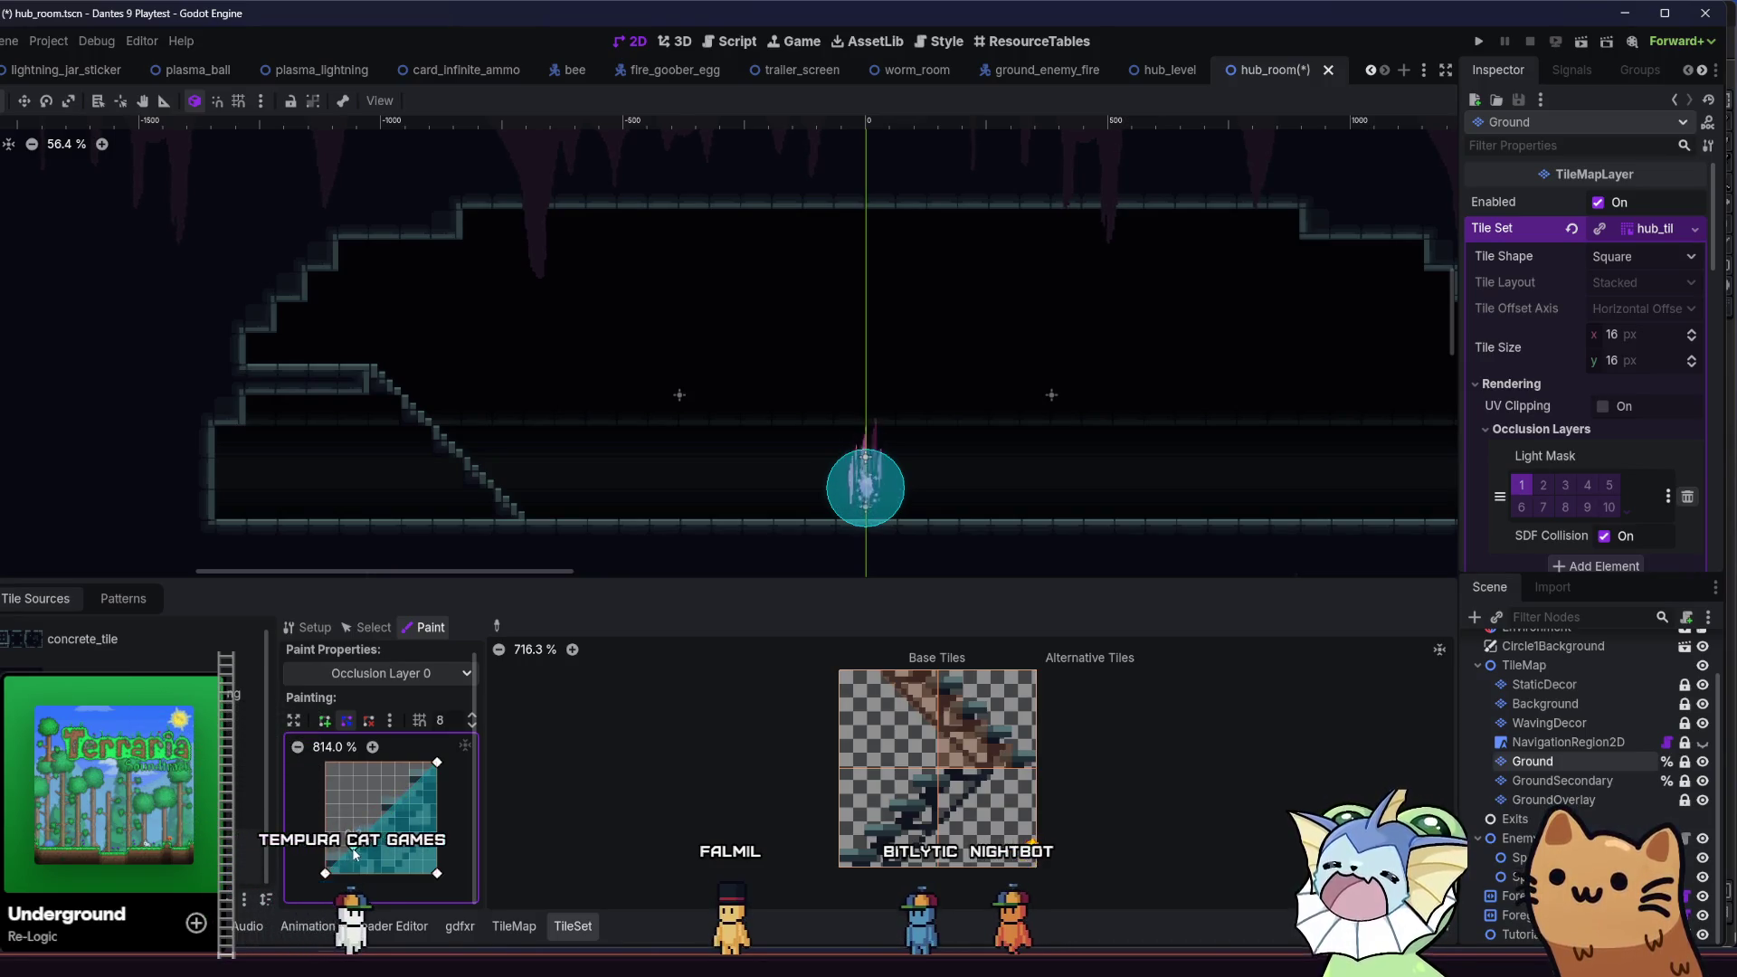
drag(324, 873, 383, 846)
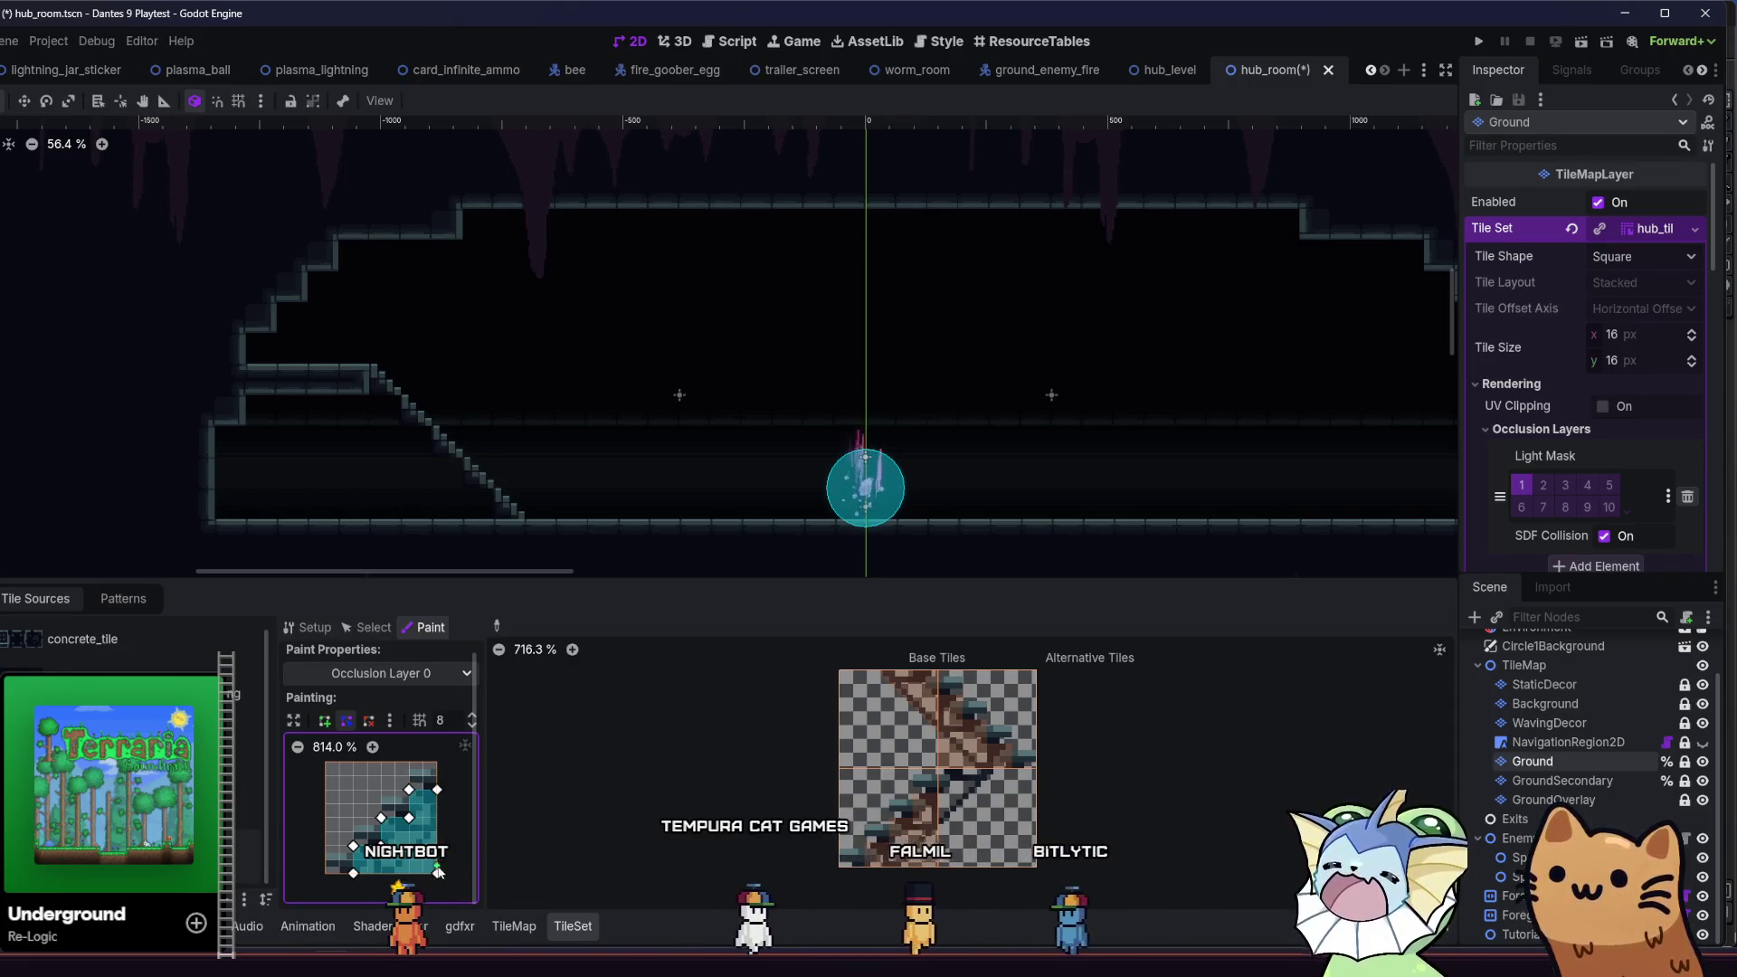
click(397, 874)
click(438, 831)
right_click(413, 846)
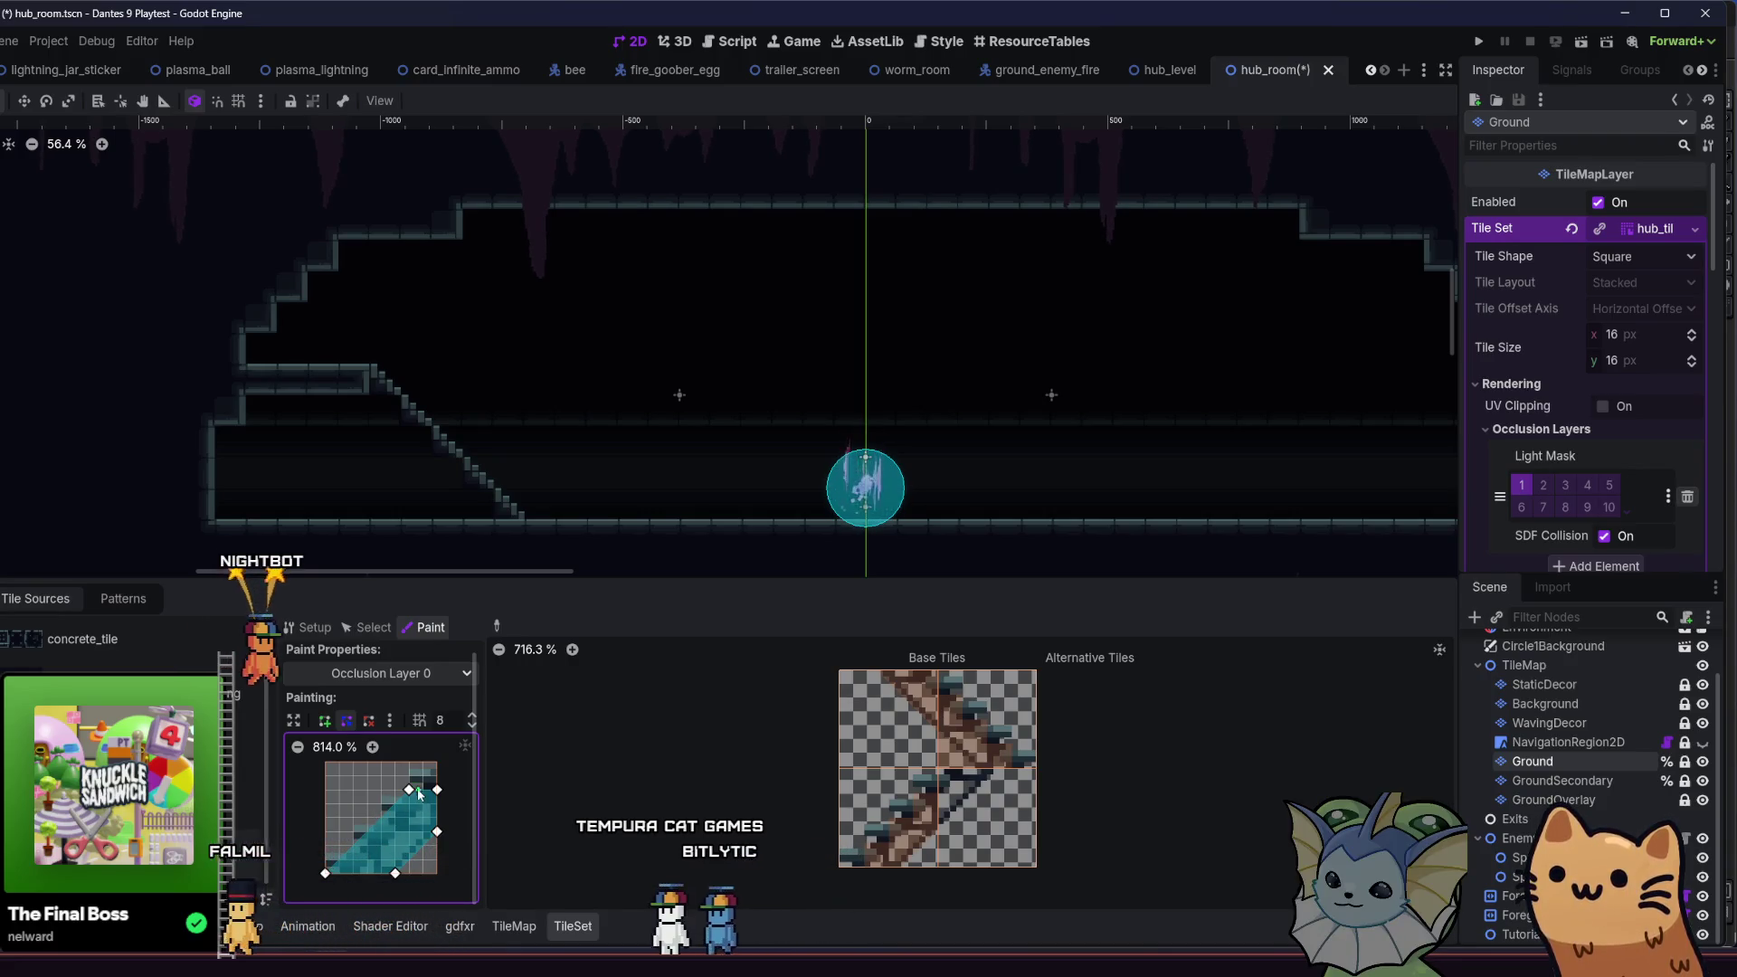
- Pull the occlusion polygon's corners up to the tile's top edge, apply it to the top-left stair tile, then undo
drag(410, 793, 436, 766)
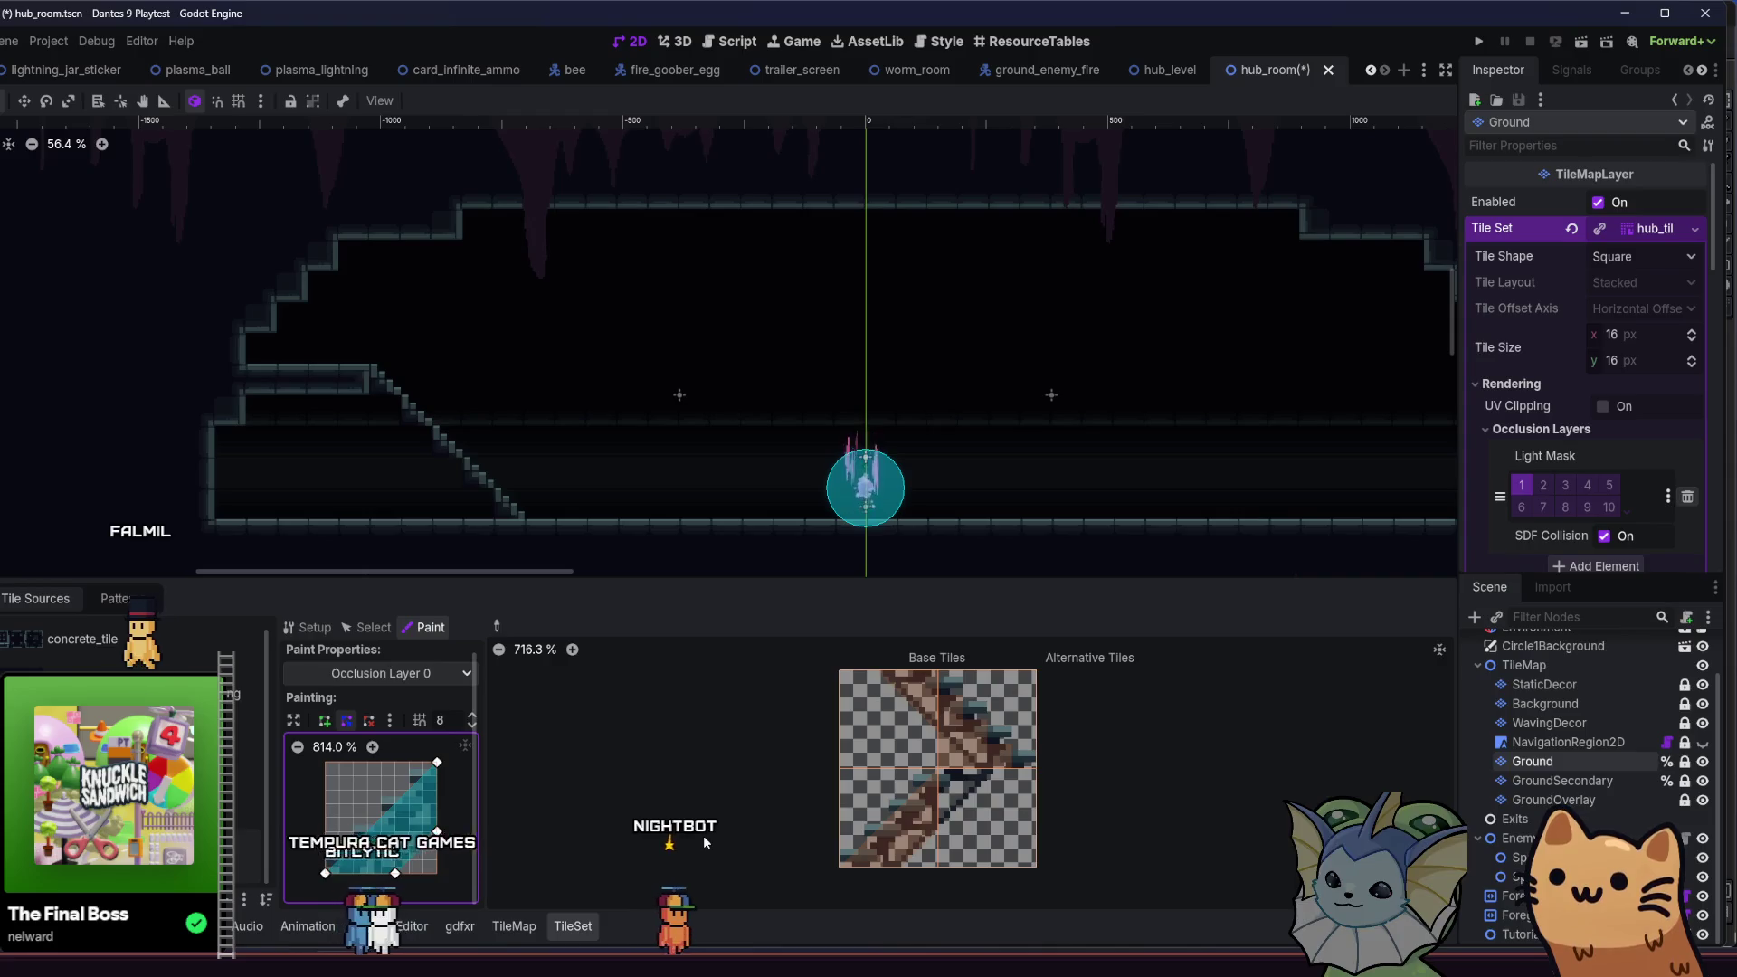
drag(437, 763, 296, 763)
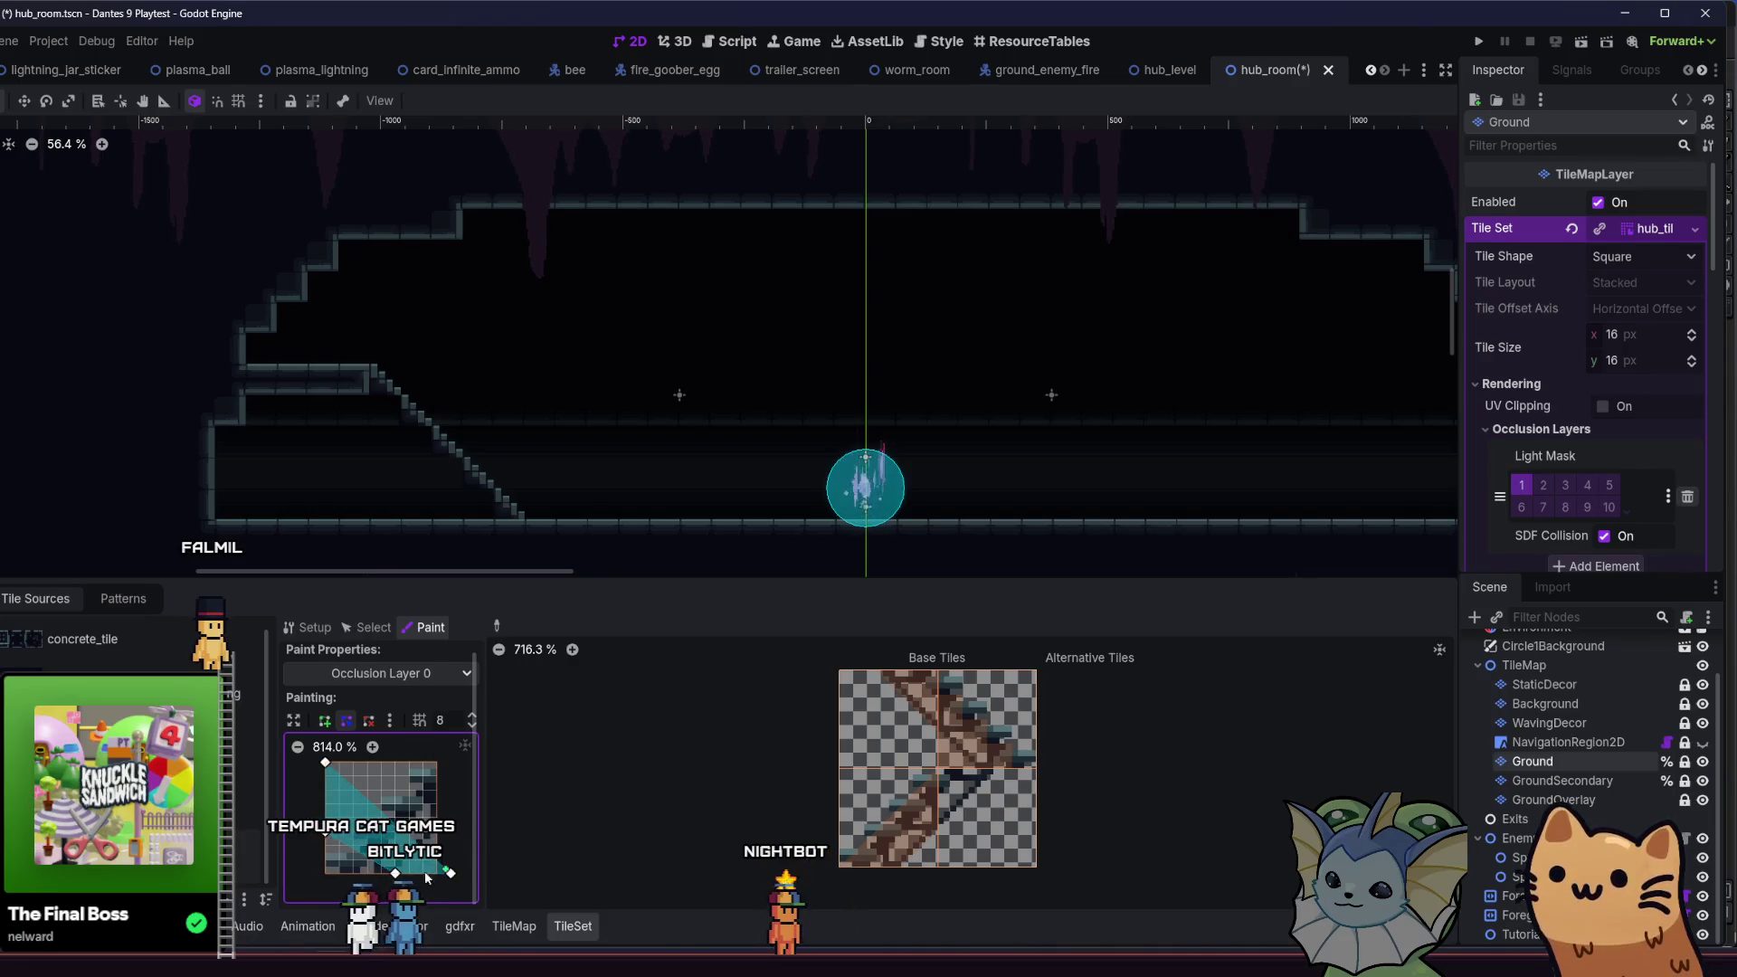
drag(396, 874, 325, 818)
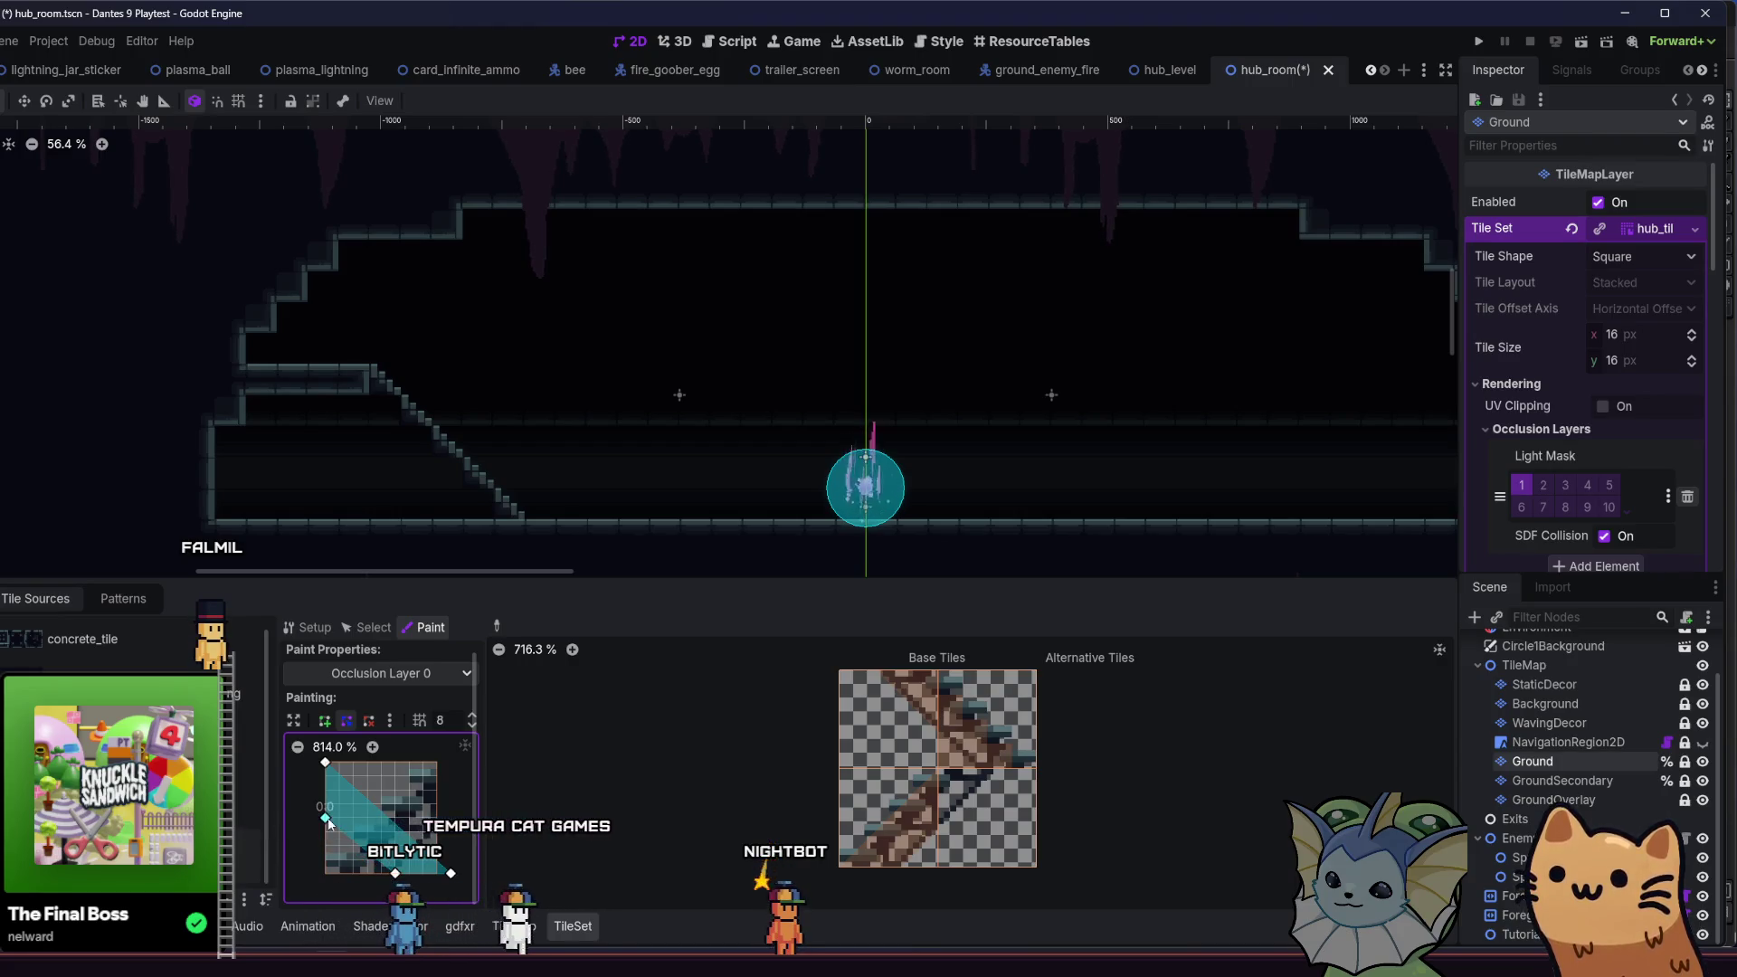
drag(396, 874, 384, 874)
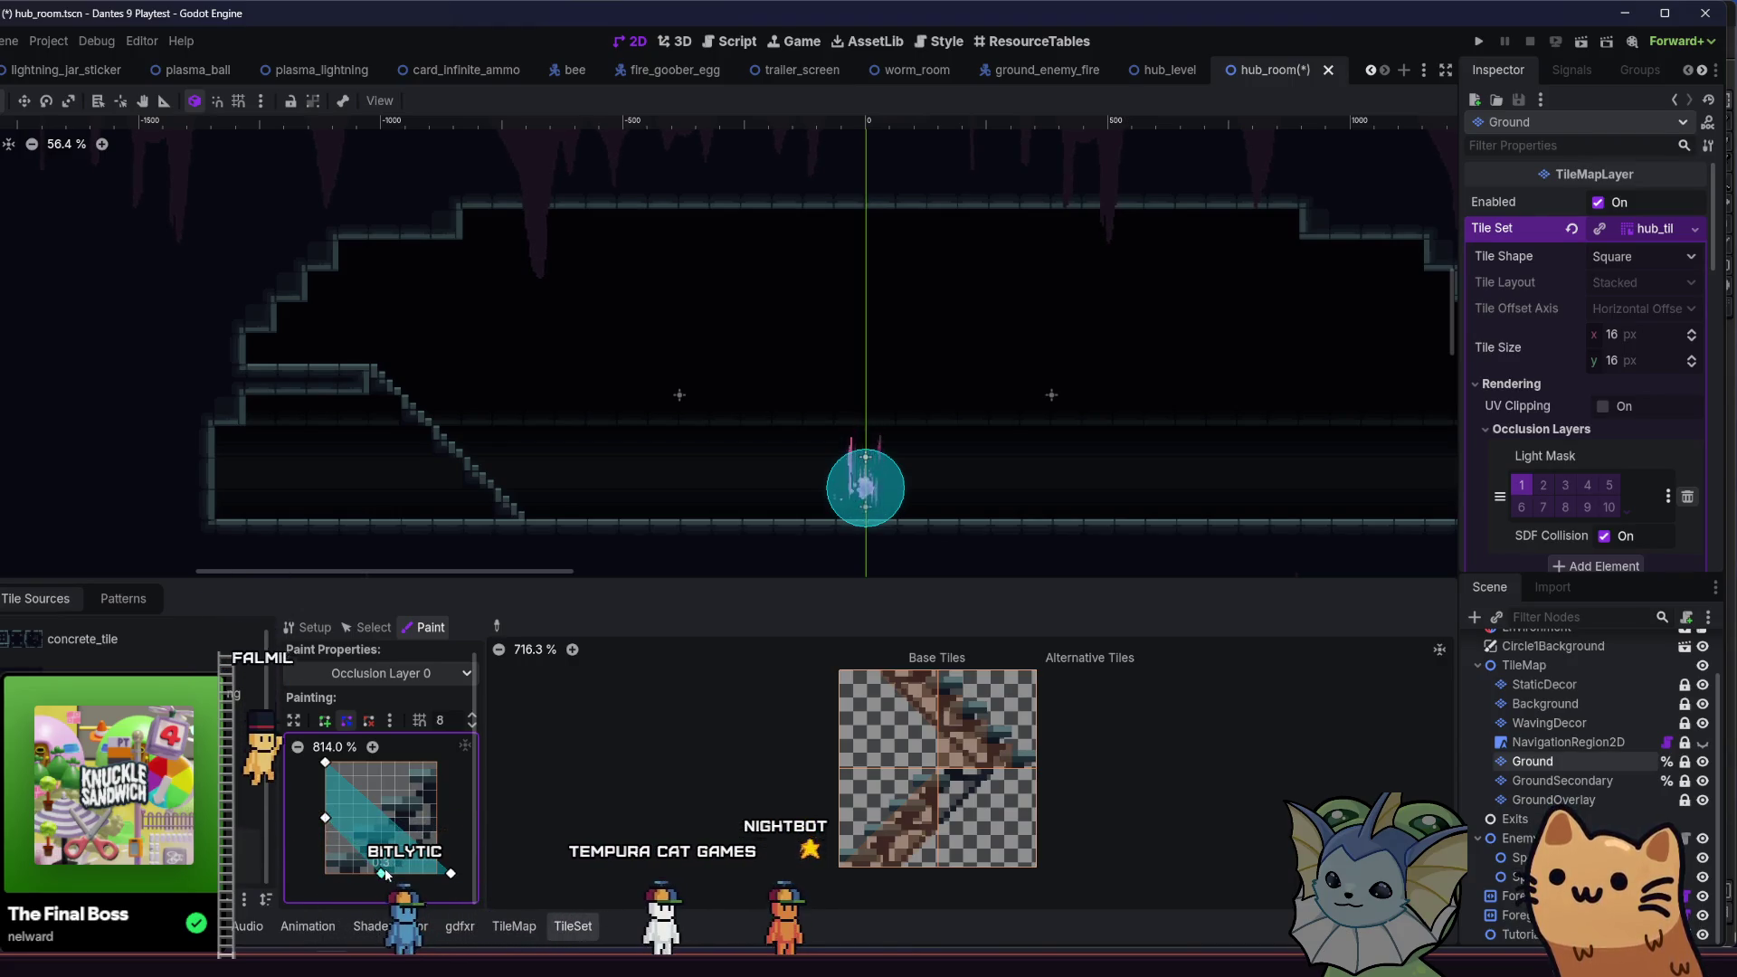
click(925, 765)
key(ctrl+z)
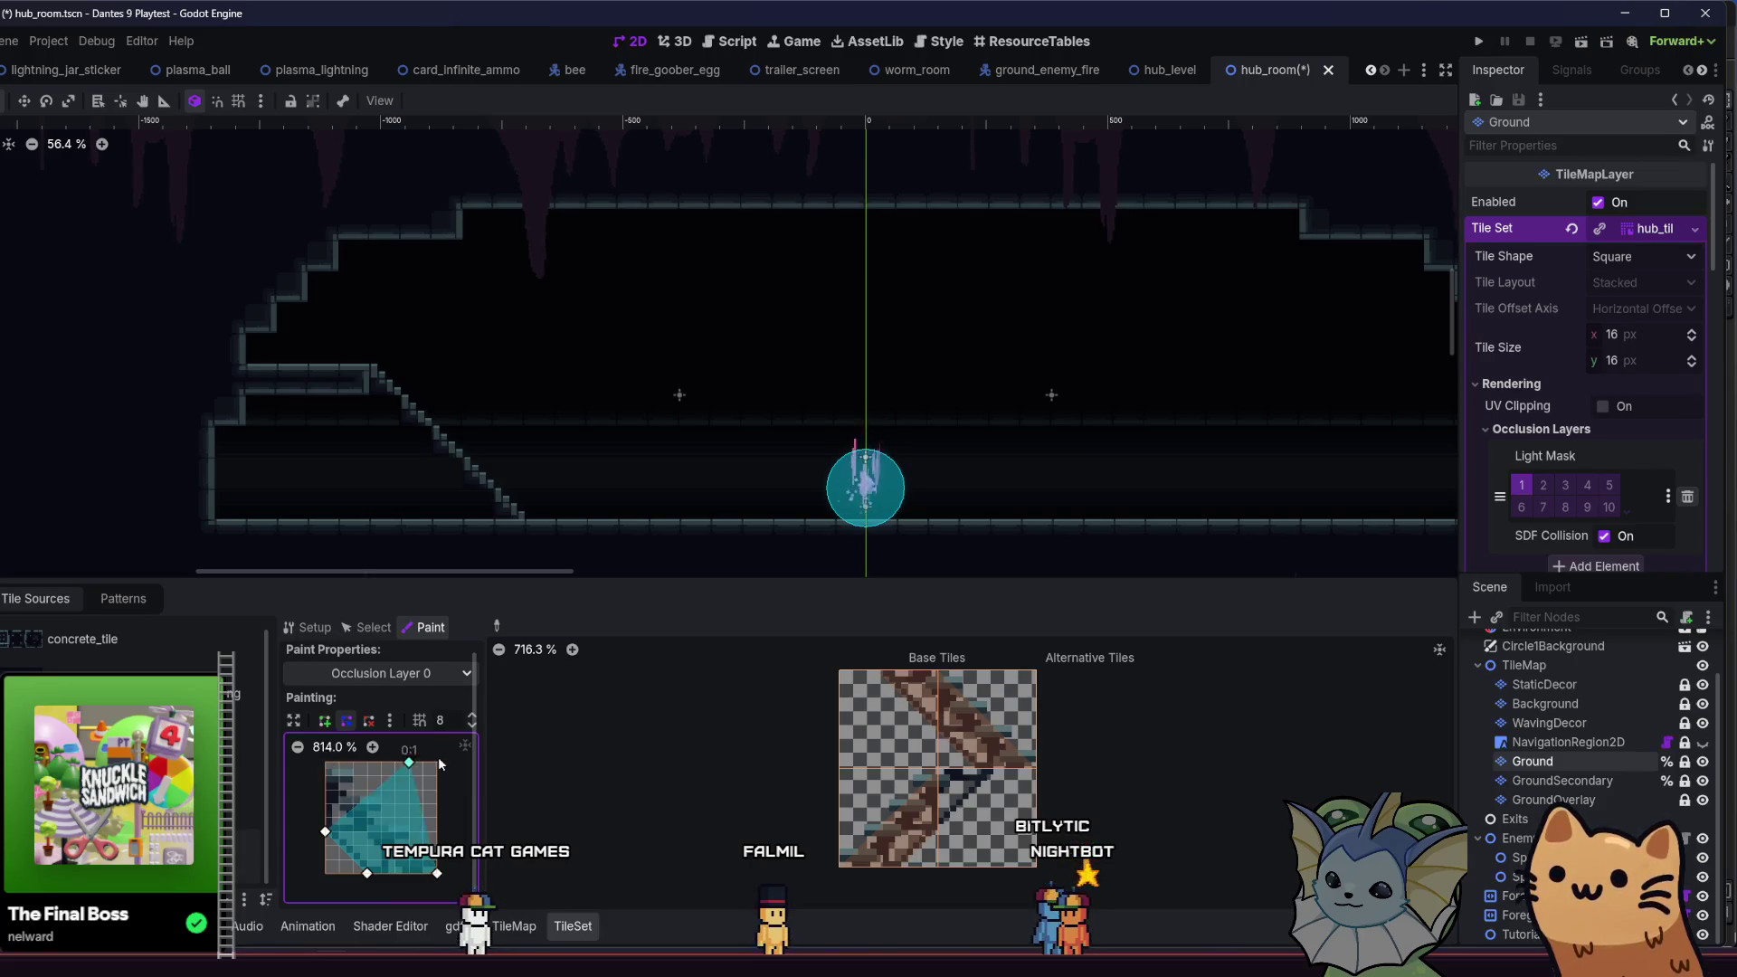
- Reshape the occlusion polygon into a widened upper-left triangle with a lowered left corner
mouse_move(369, 882)
mouse_down()
mouse_move(333, 832)
mouse_move(325, 763)
mouse_up()
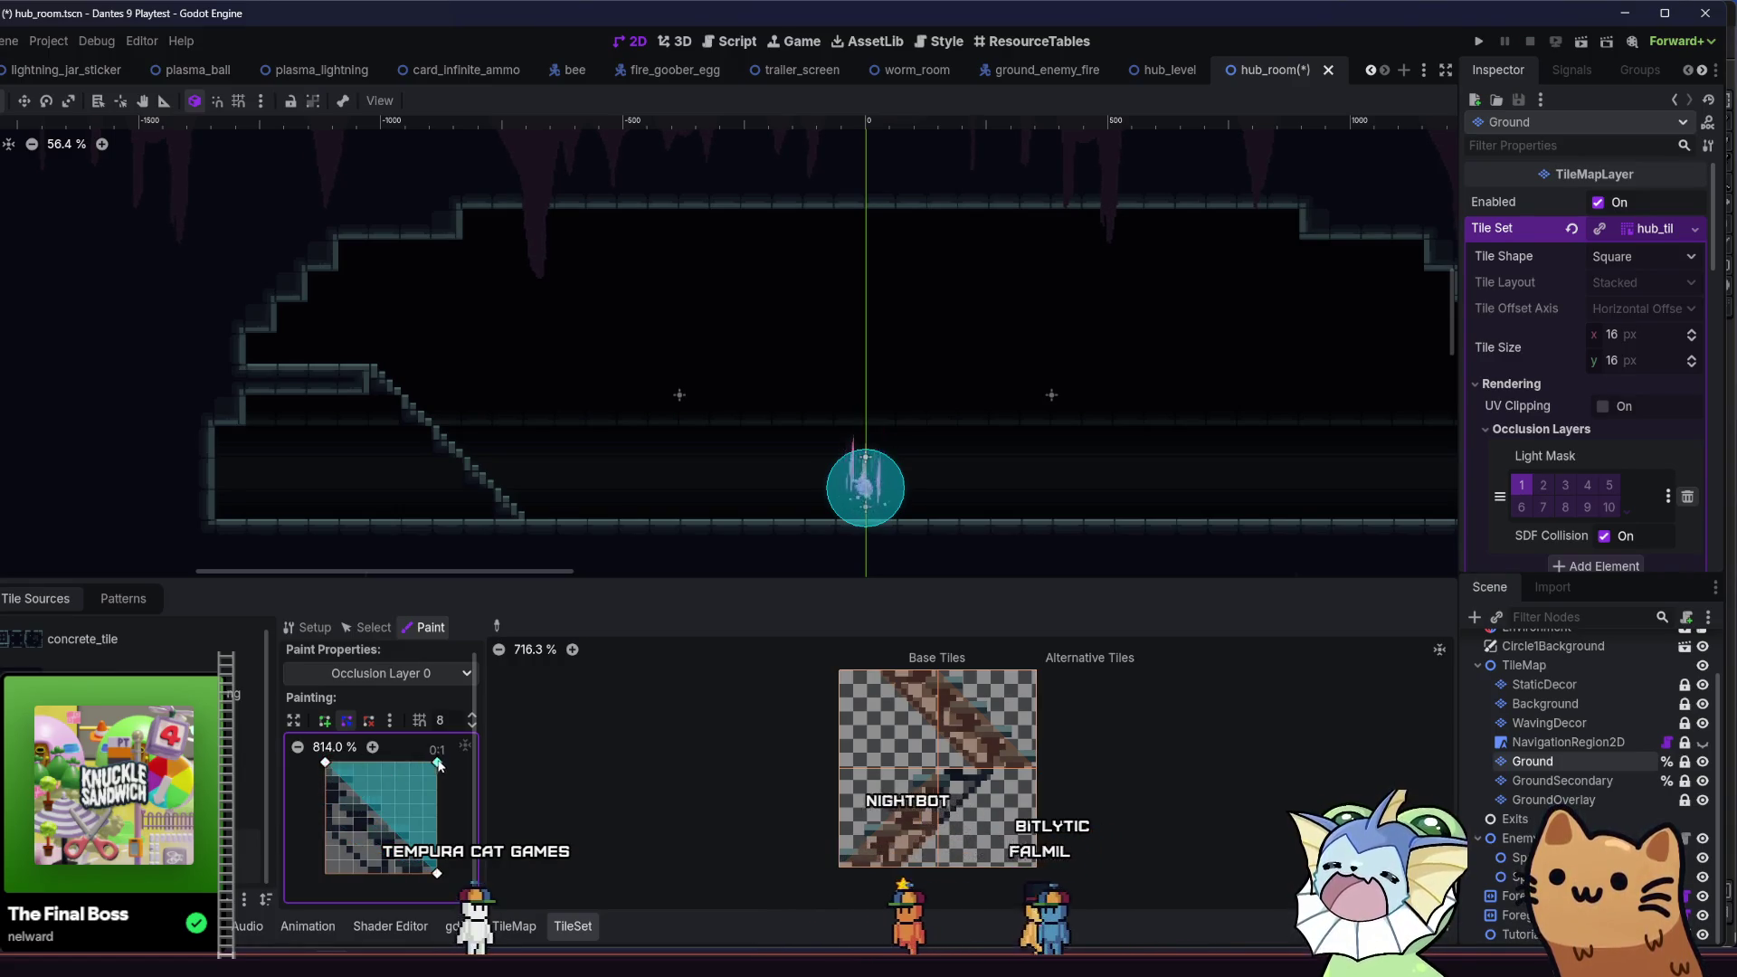
drag(437, 763, 325, 817)
drag(437, 873, 394, 763)
drag(325, 818, 326, 832)
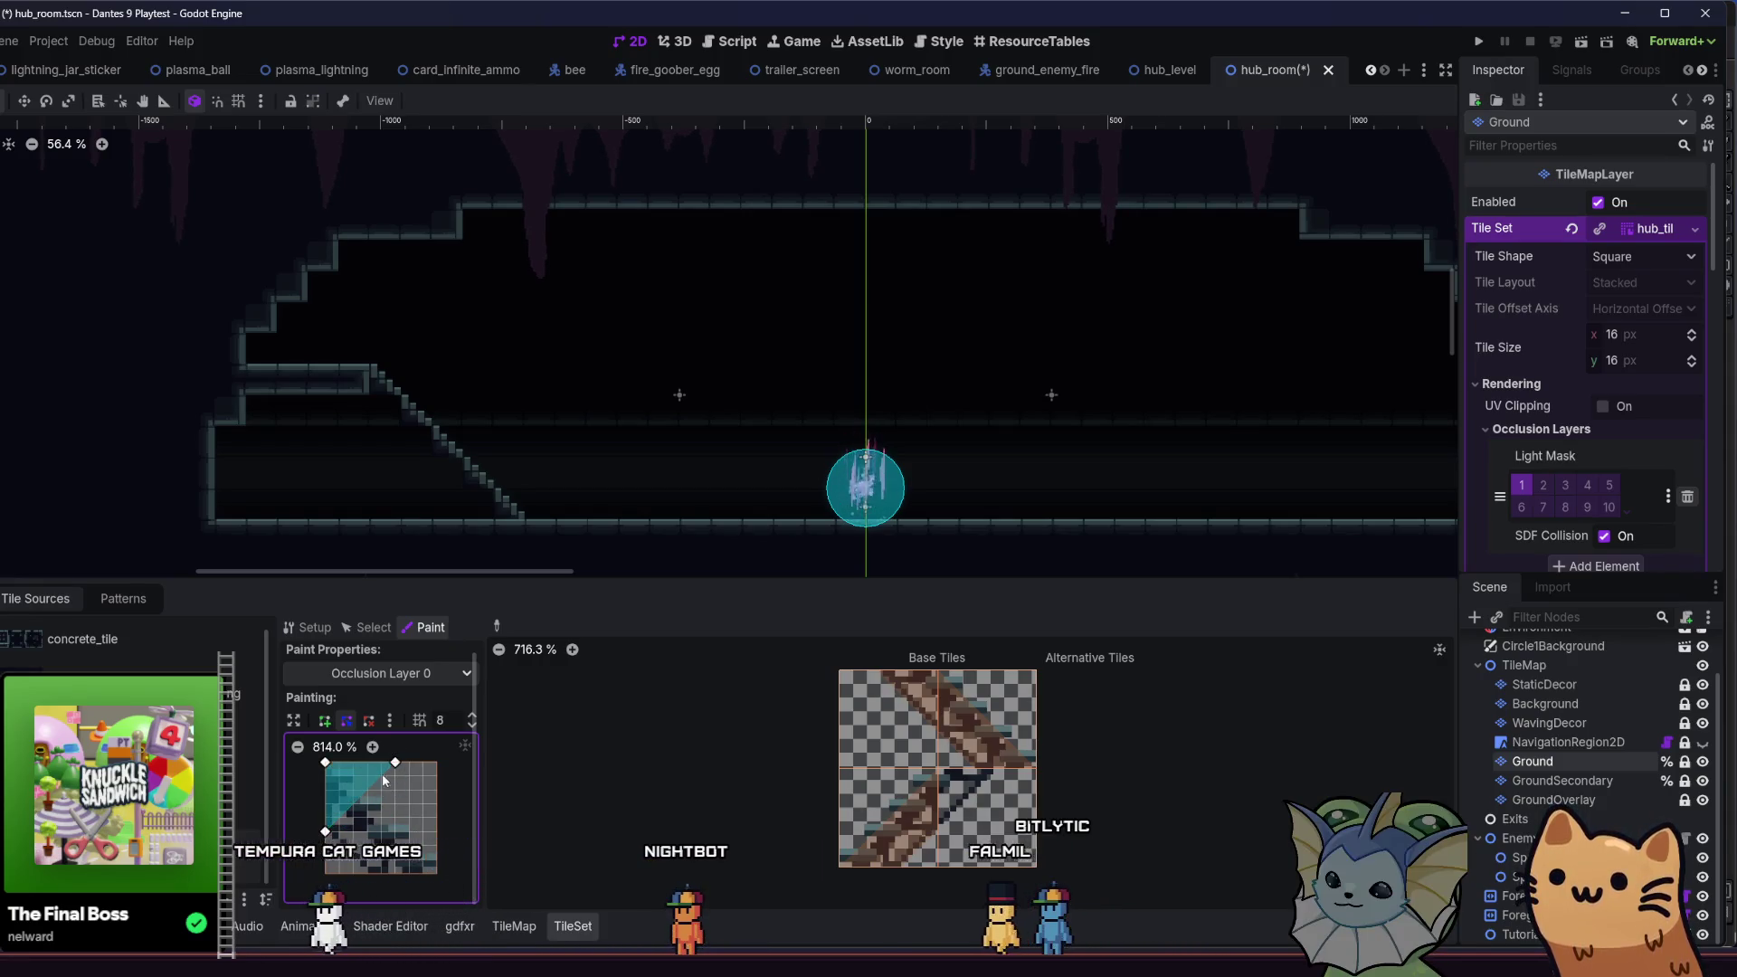
drag(395, 763, 409, 763)
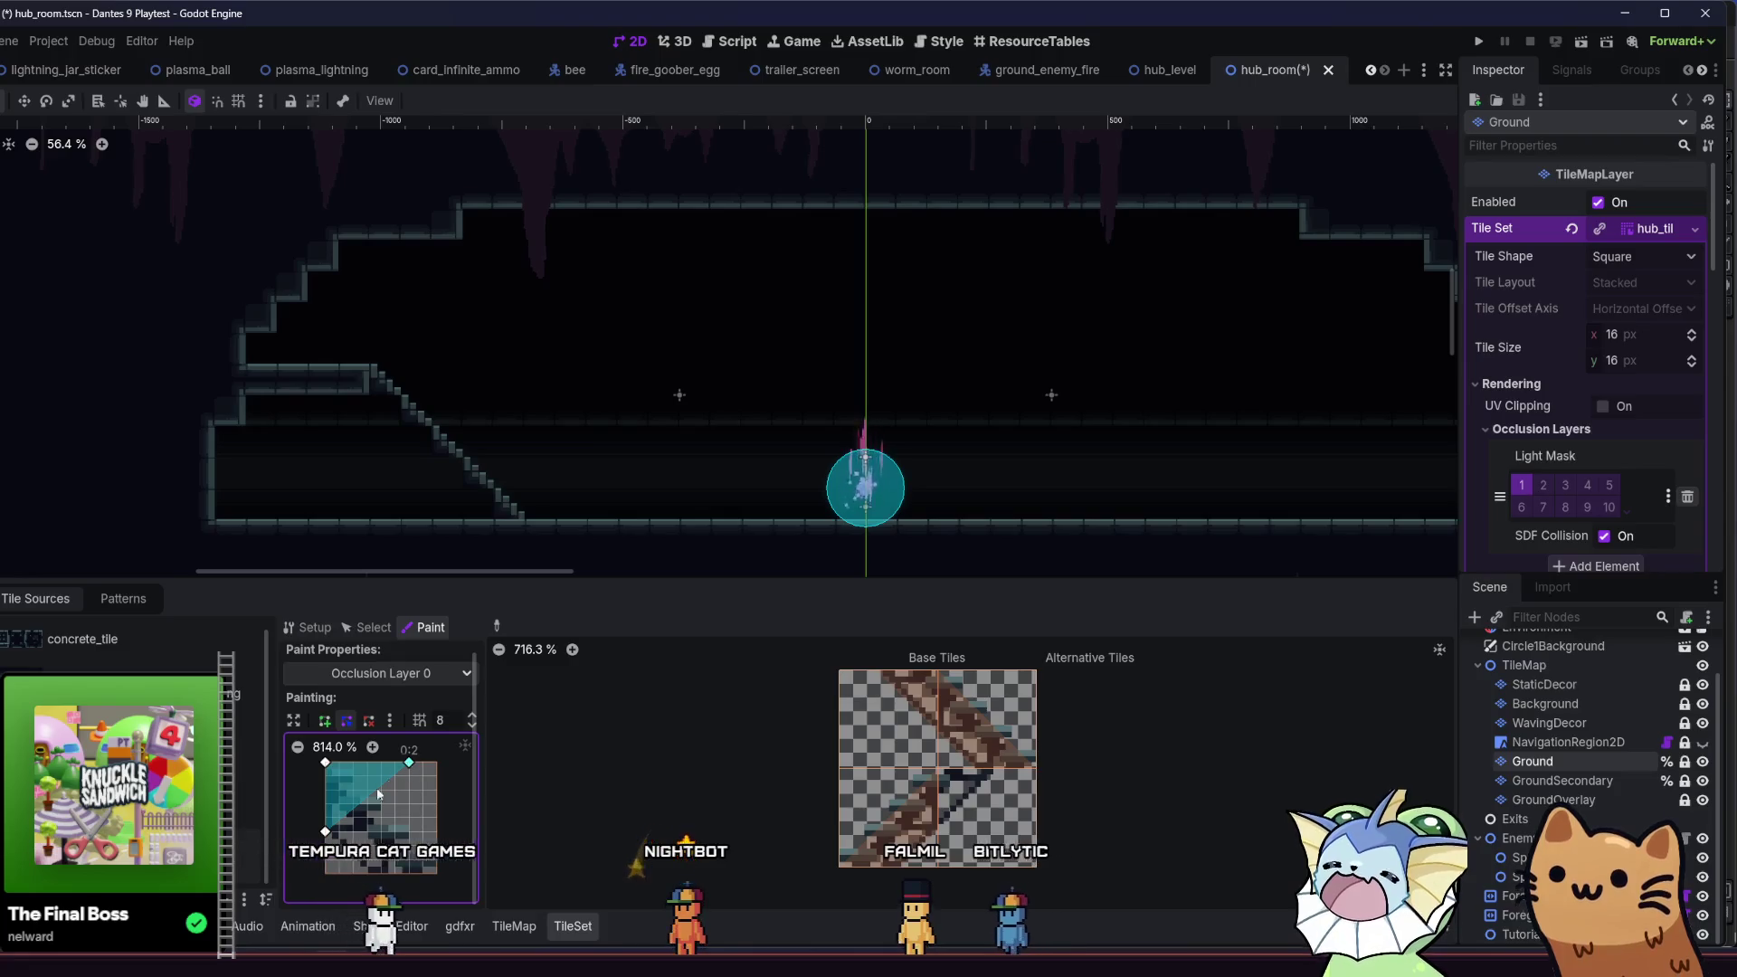
drag(325, 831, 325, 846)
- Apply the triangle occlusion to the bottom-right stair tile and save hub_room.tscn
click(993, 861)
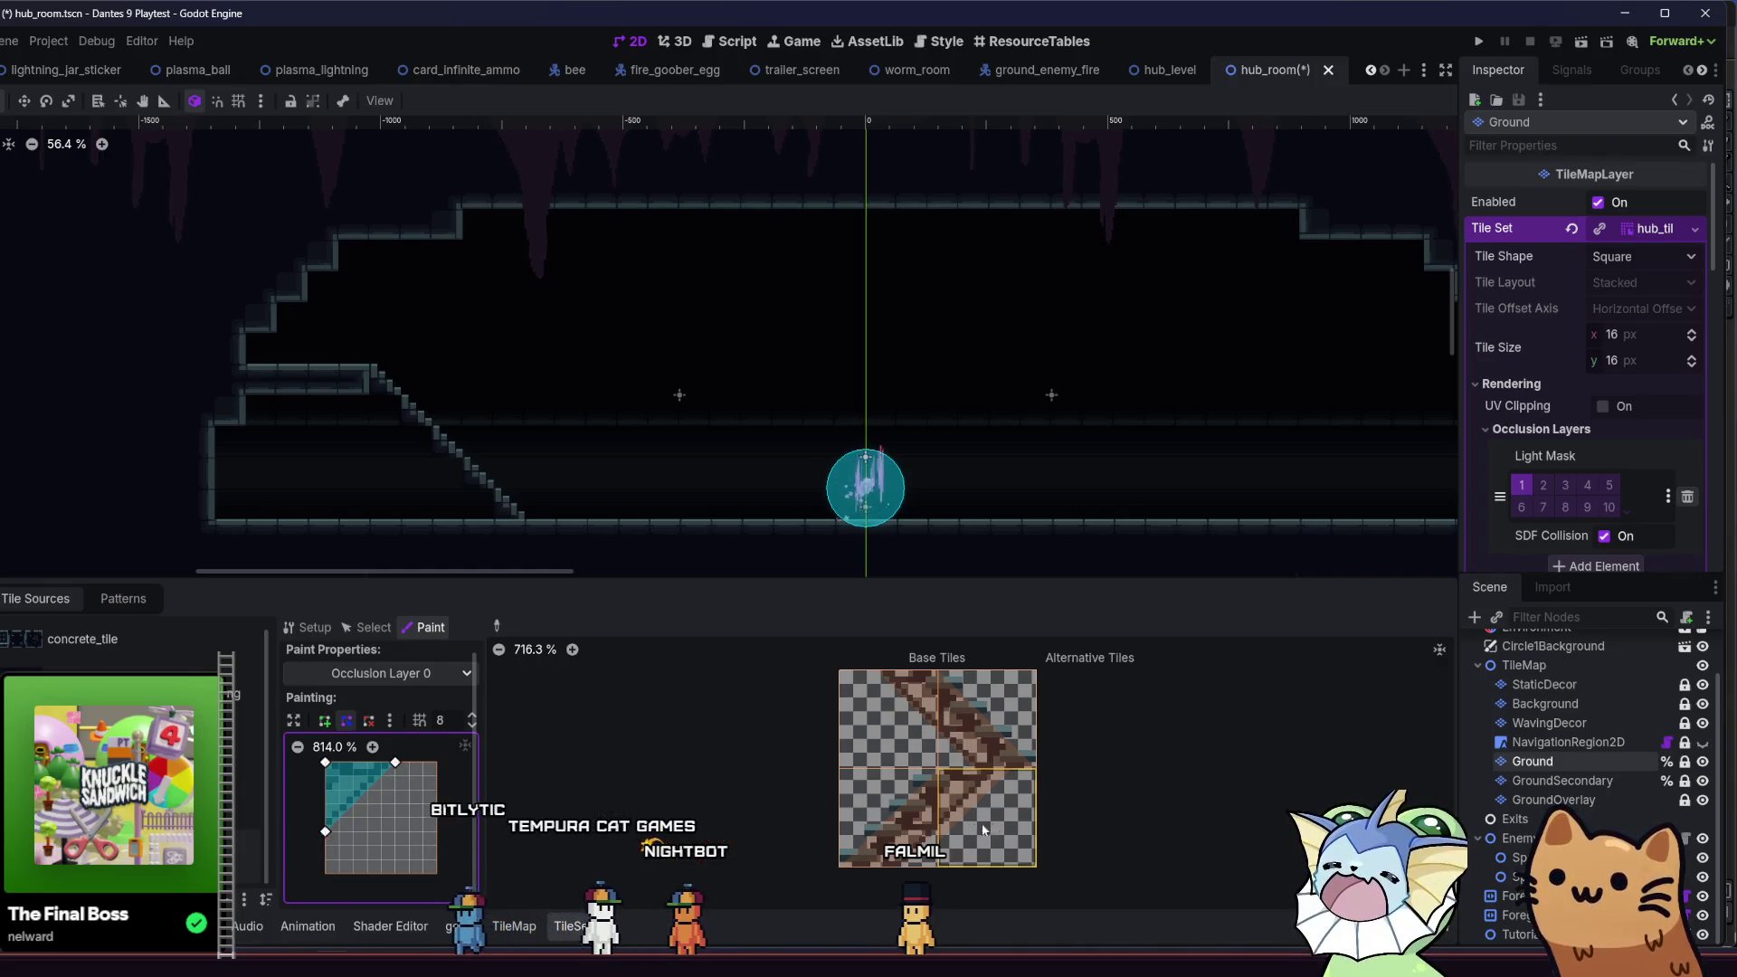
key(ctrl+s)
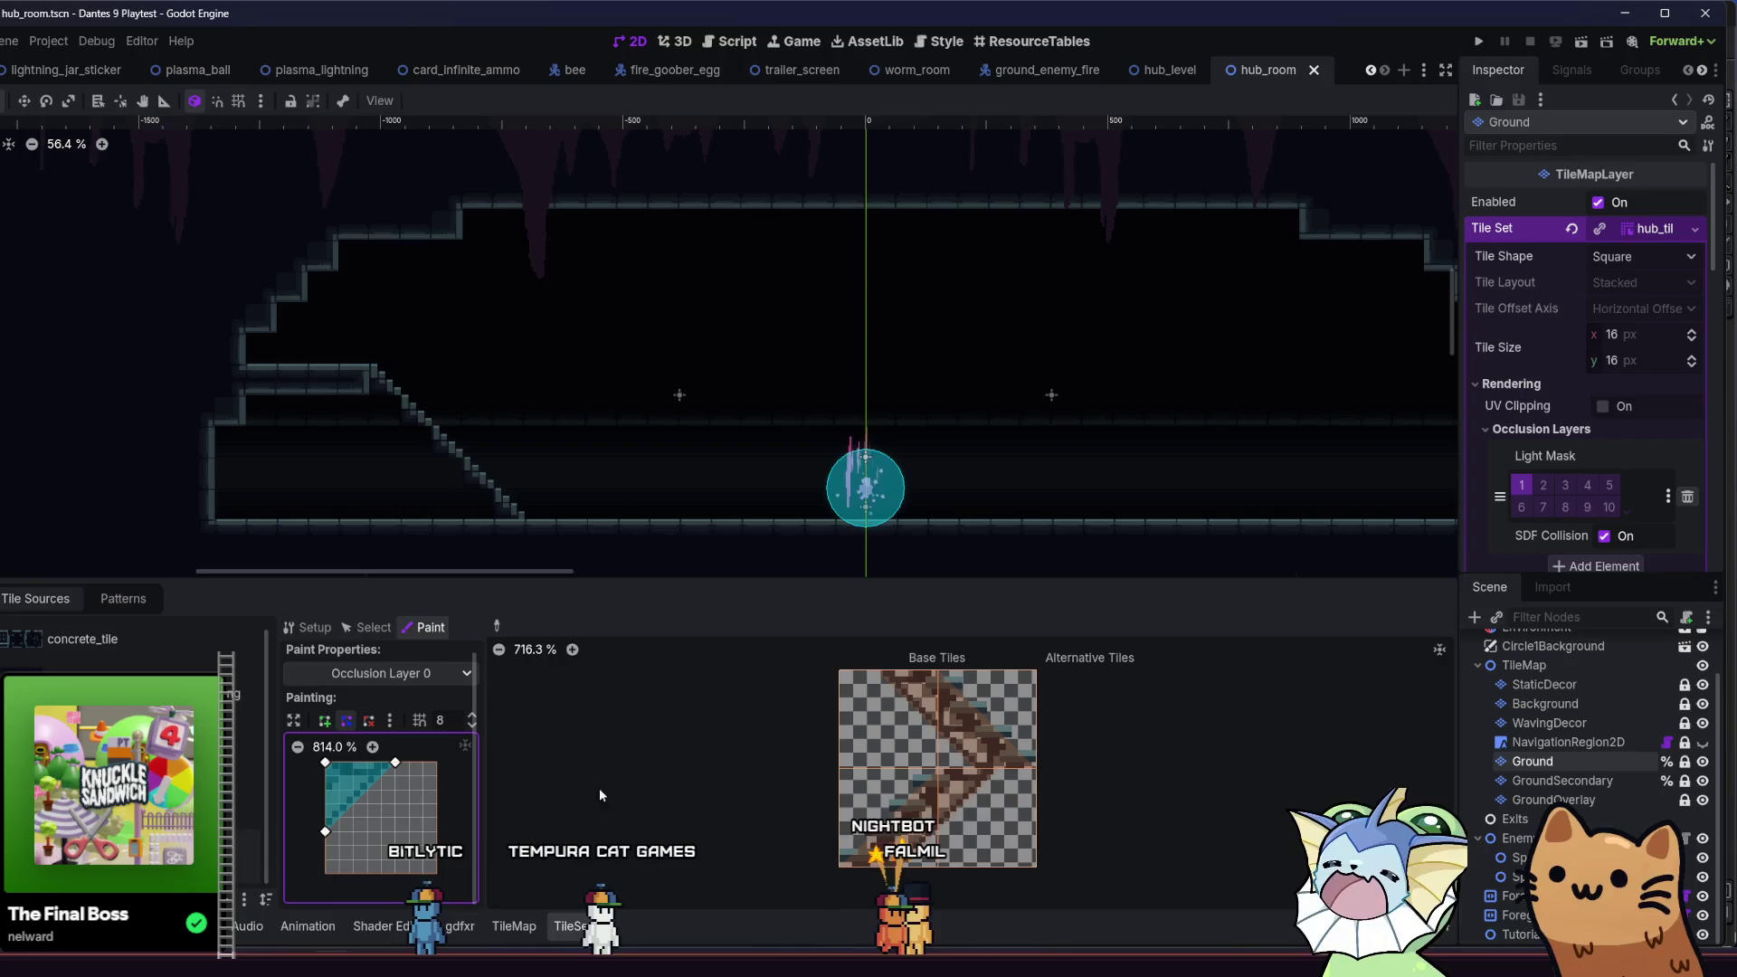
click(387, 673)
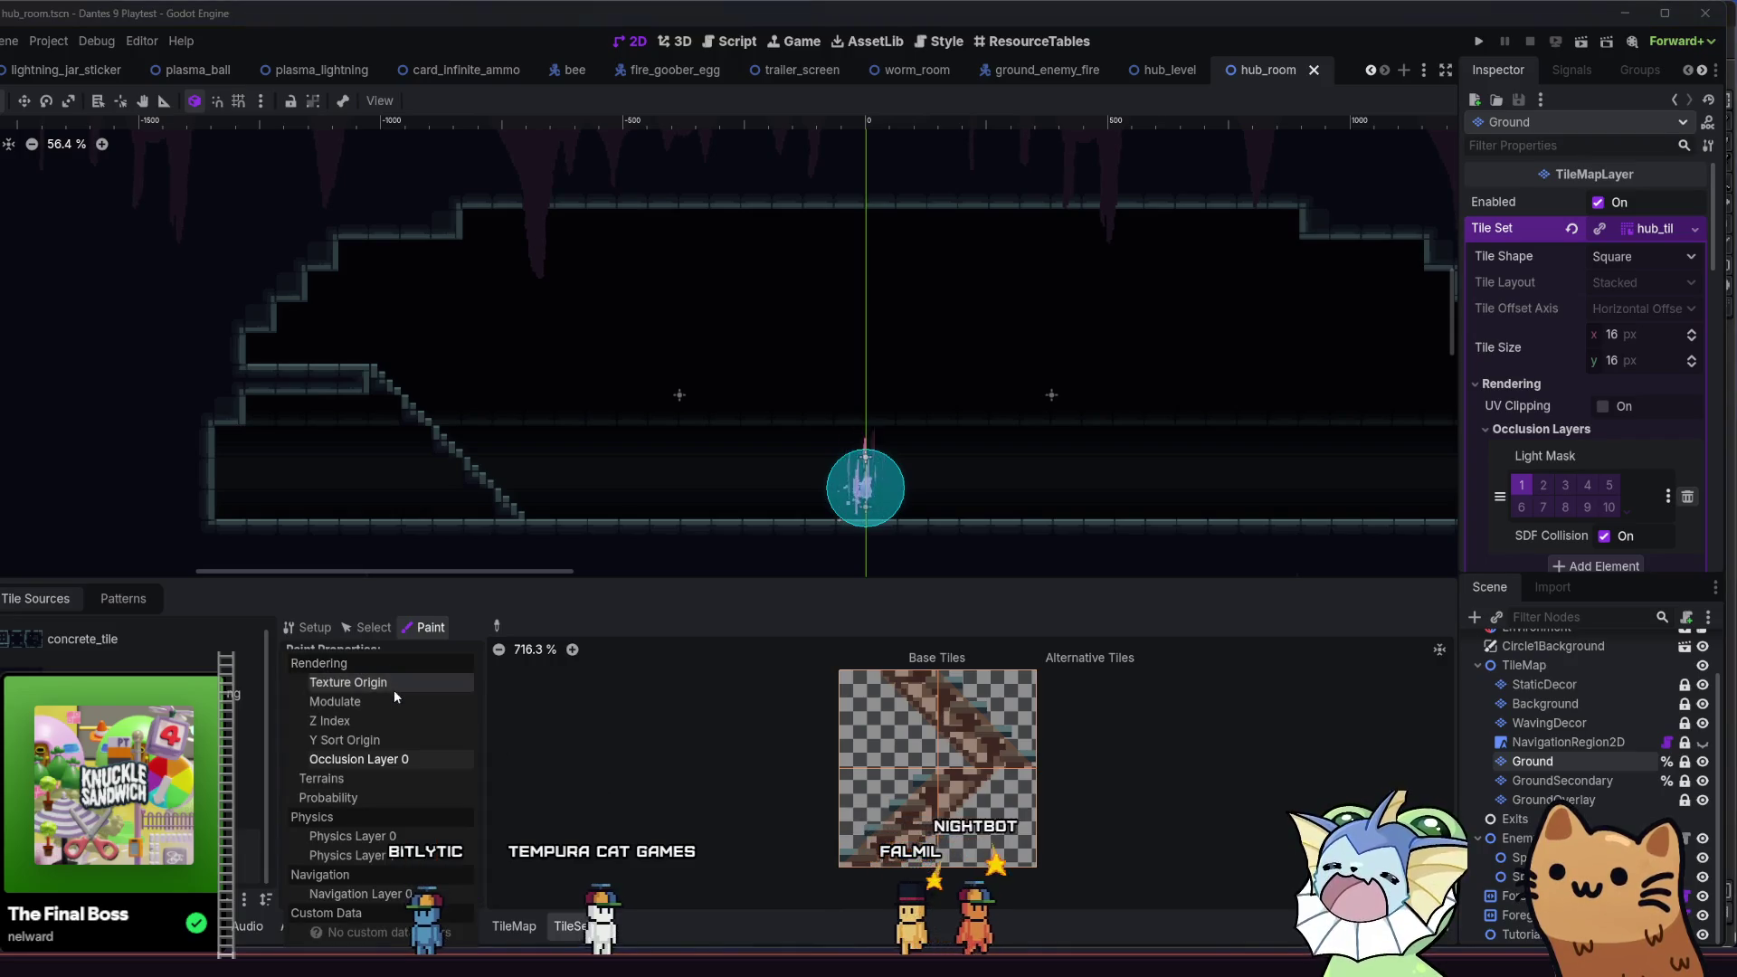
- Switch paint properties to Terrains and rename the fourth terrain to metal_stairs_left
click(386, 781)
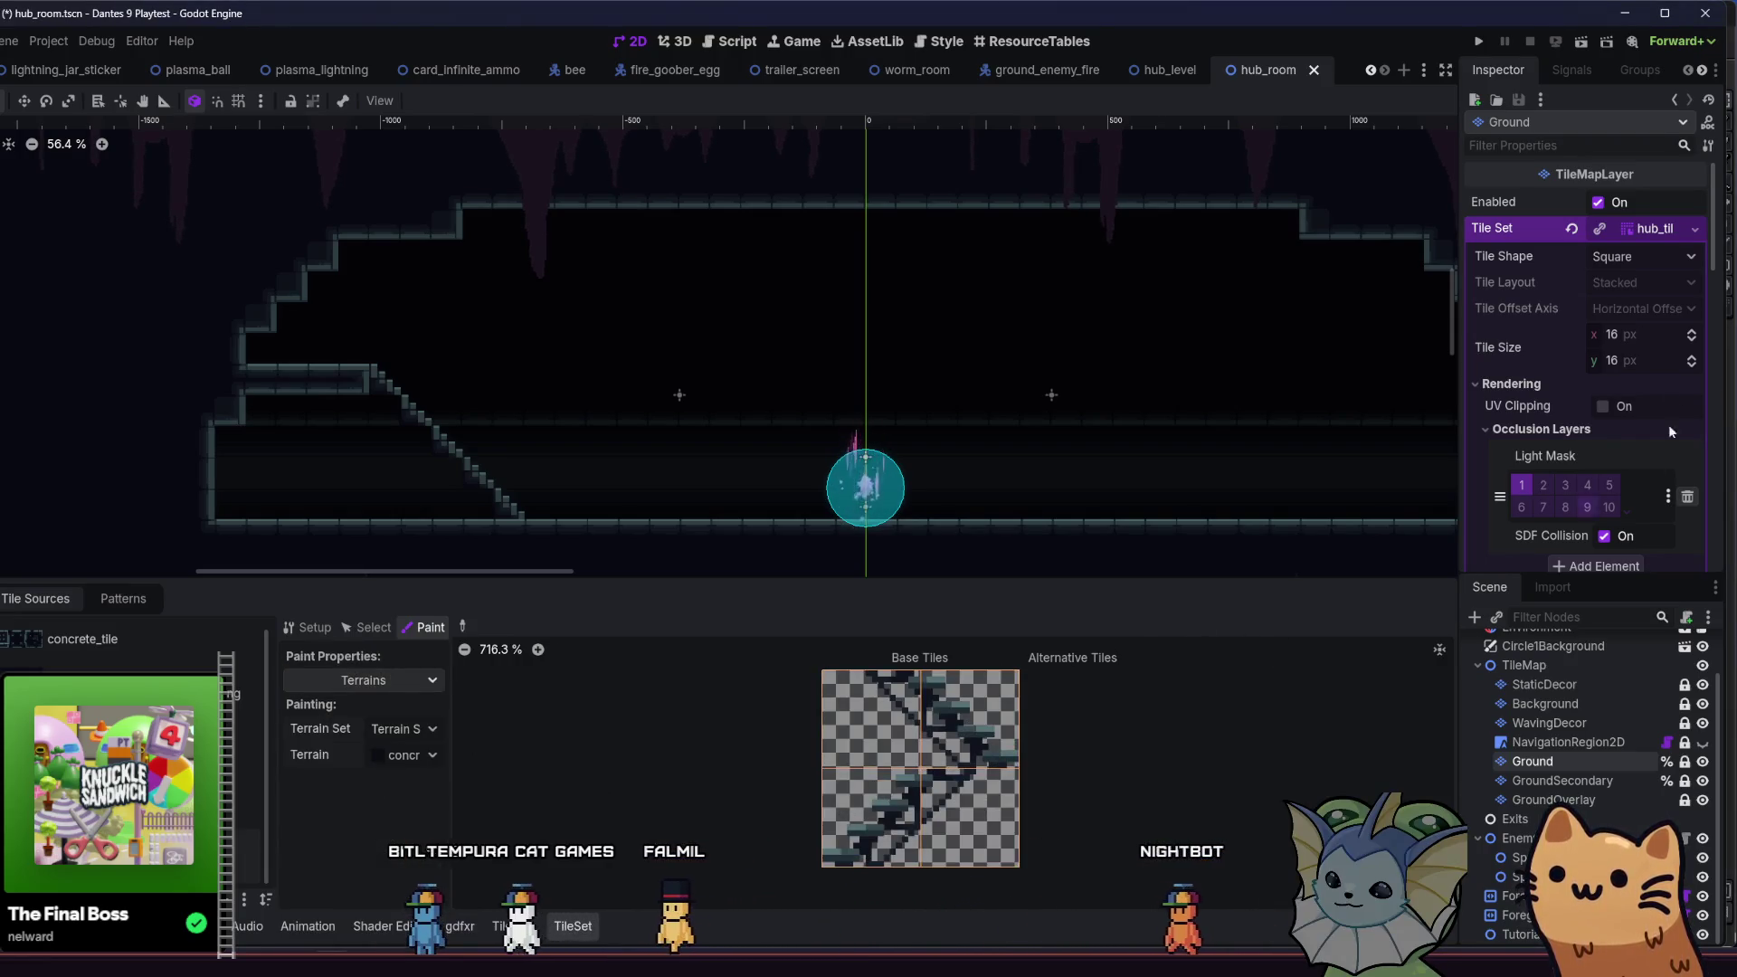
scroll(1648, 458, down, 5)
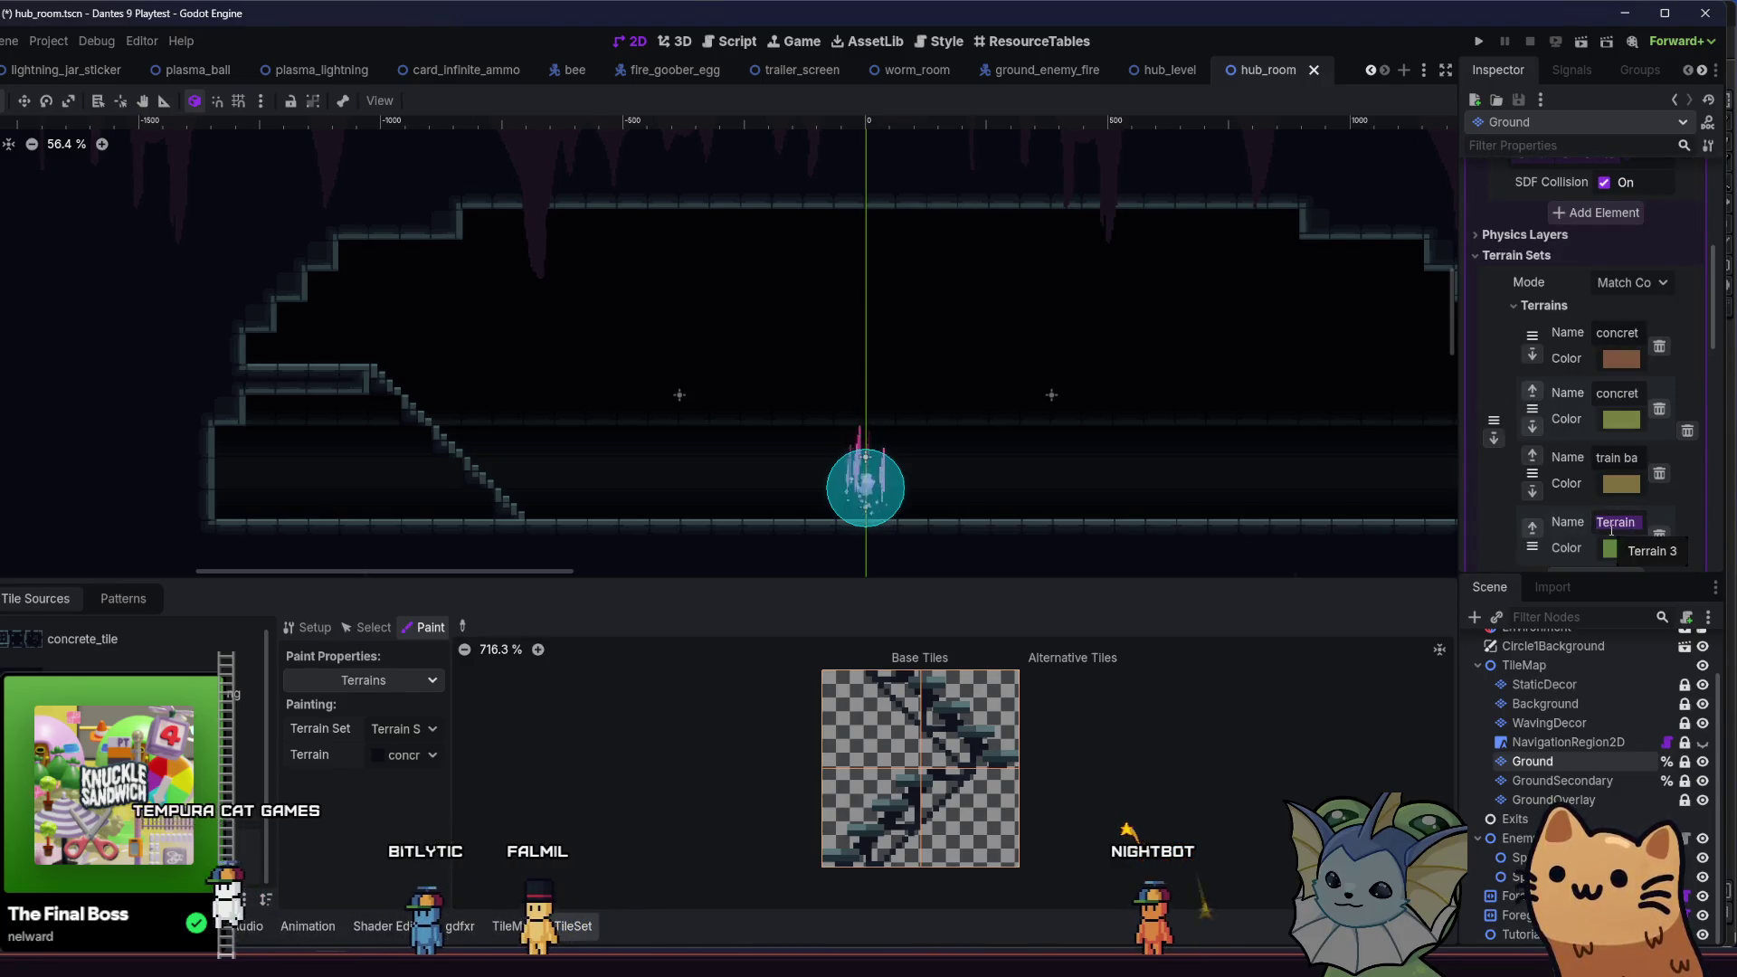
text(metal)start)
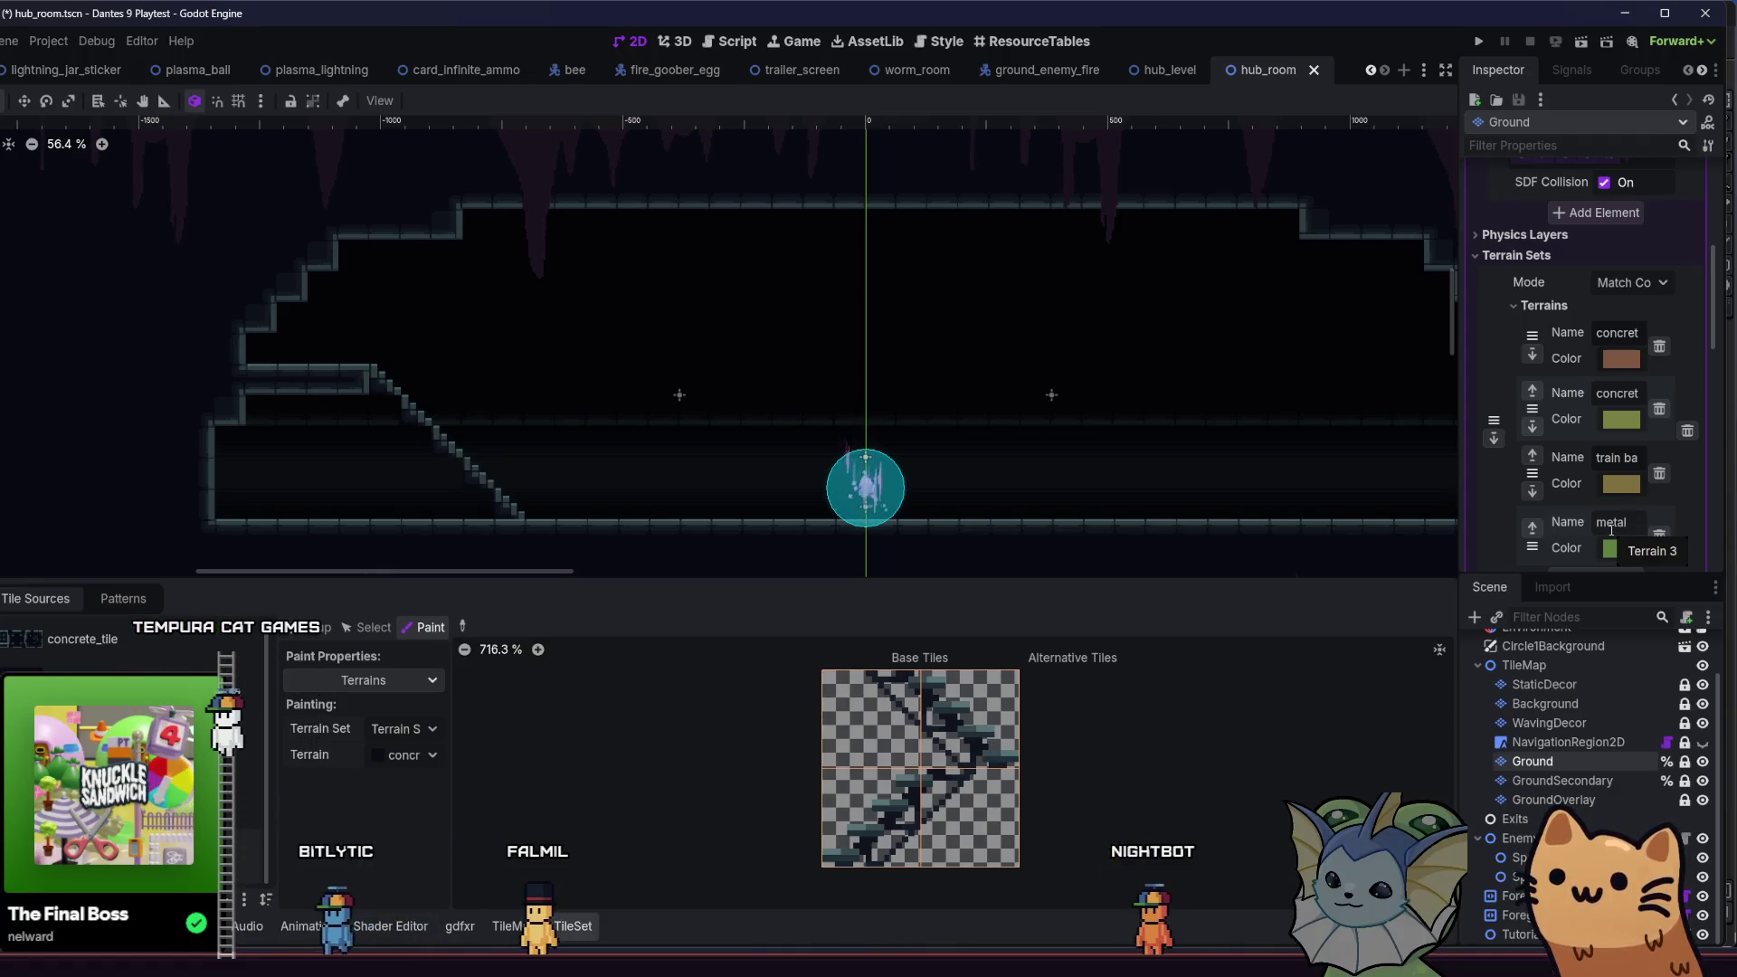
key(Left)
key(Left)
text(i)
key(End)
key(BackSpace)
text(s_left)
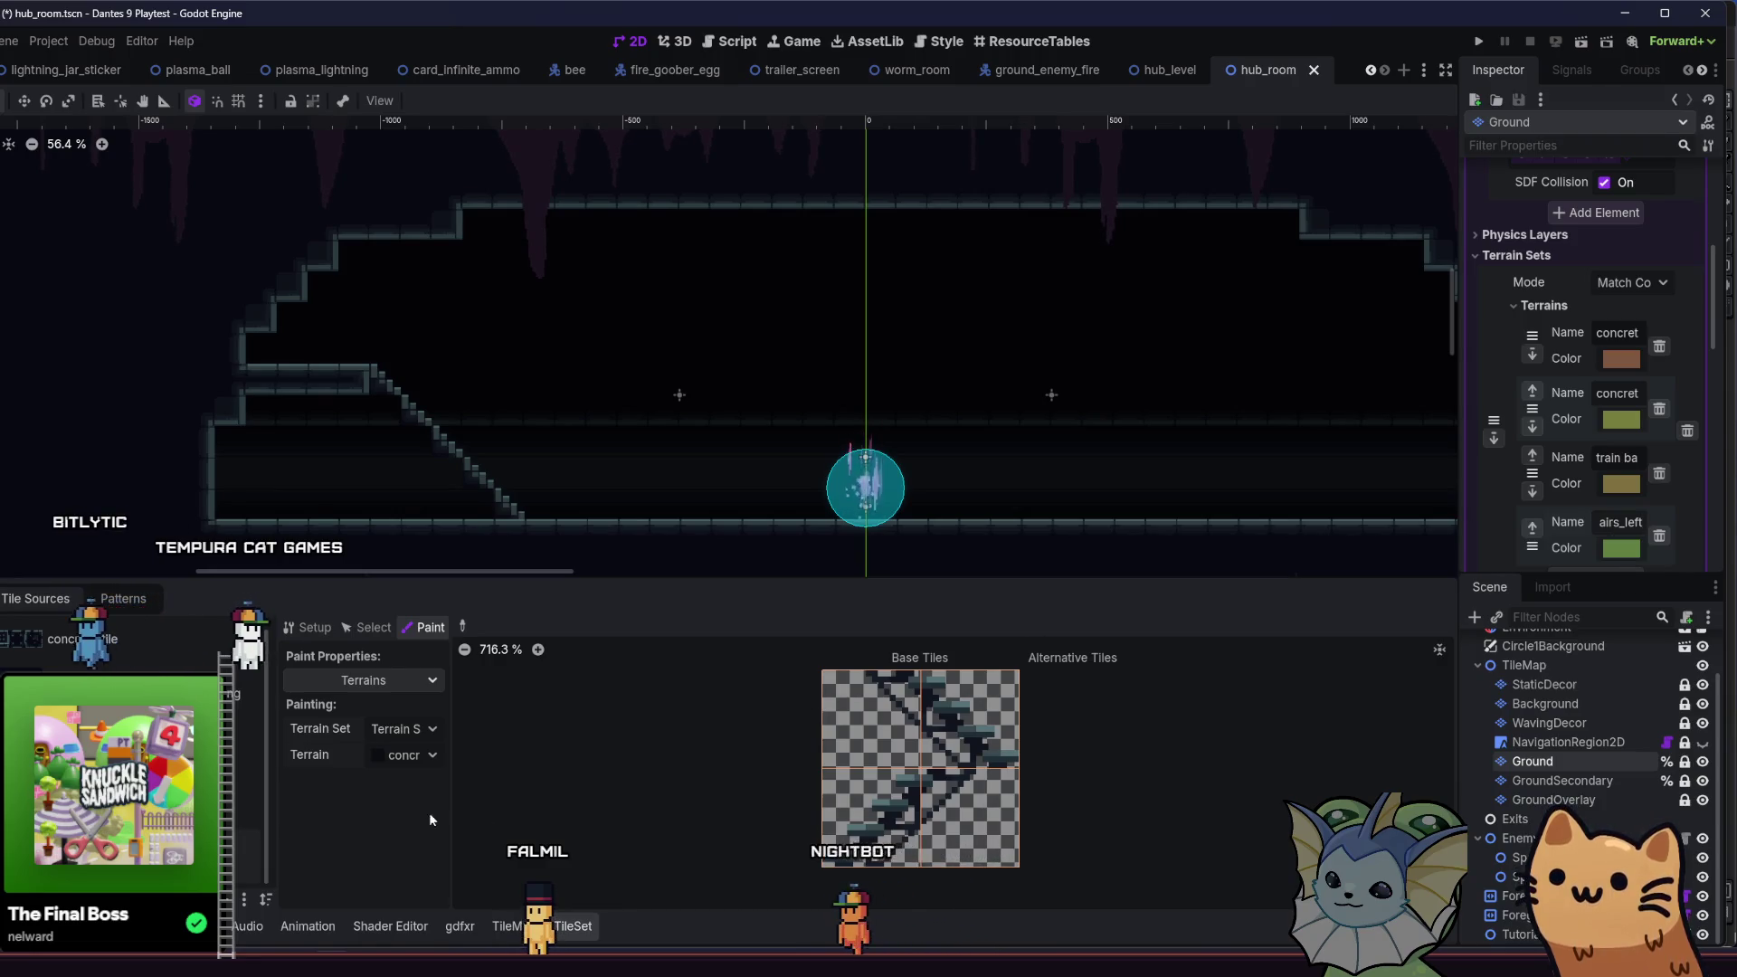
- Select the metal_stairs_left terrain and paint it onto the bottom-left and bottom-right stair tiles
click(403, 755)
click(425, 850)
click(896, 829)
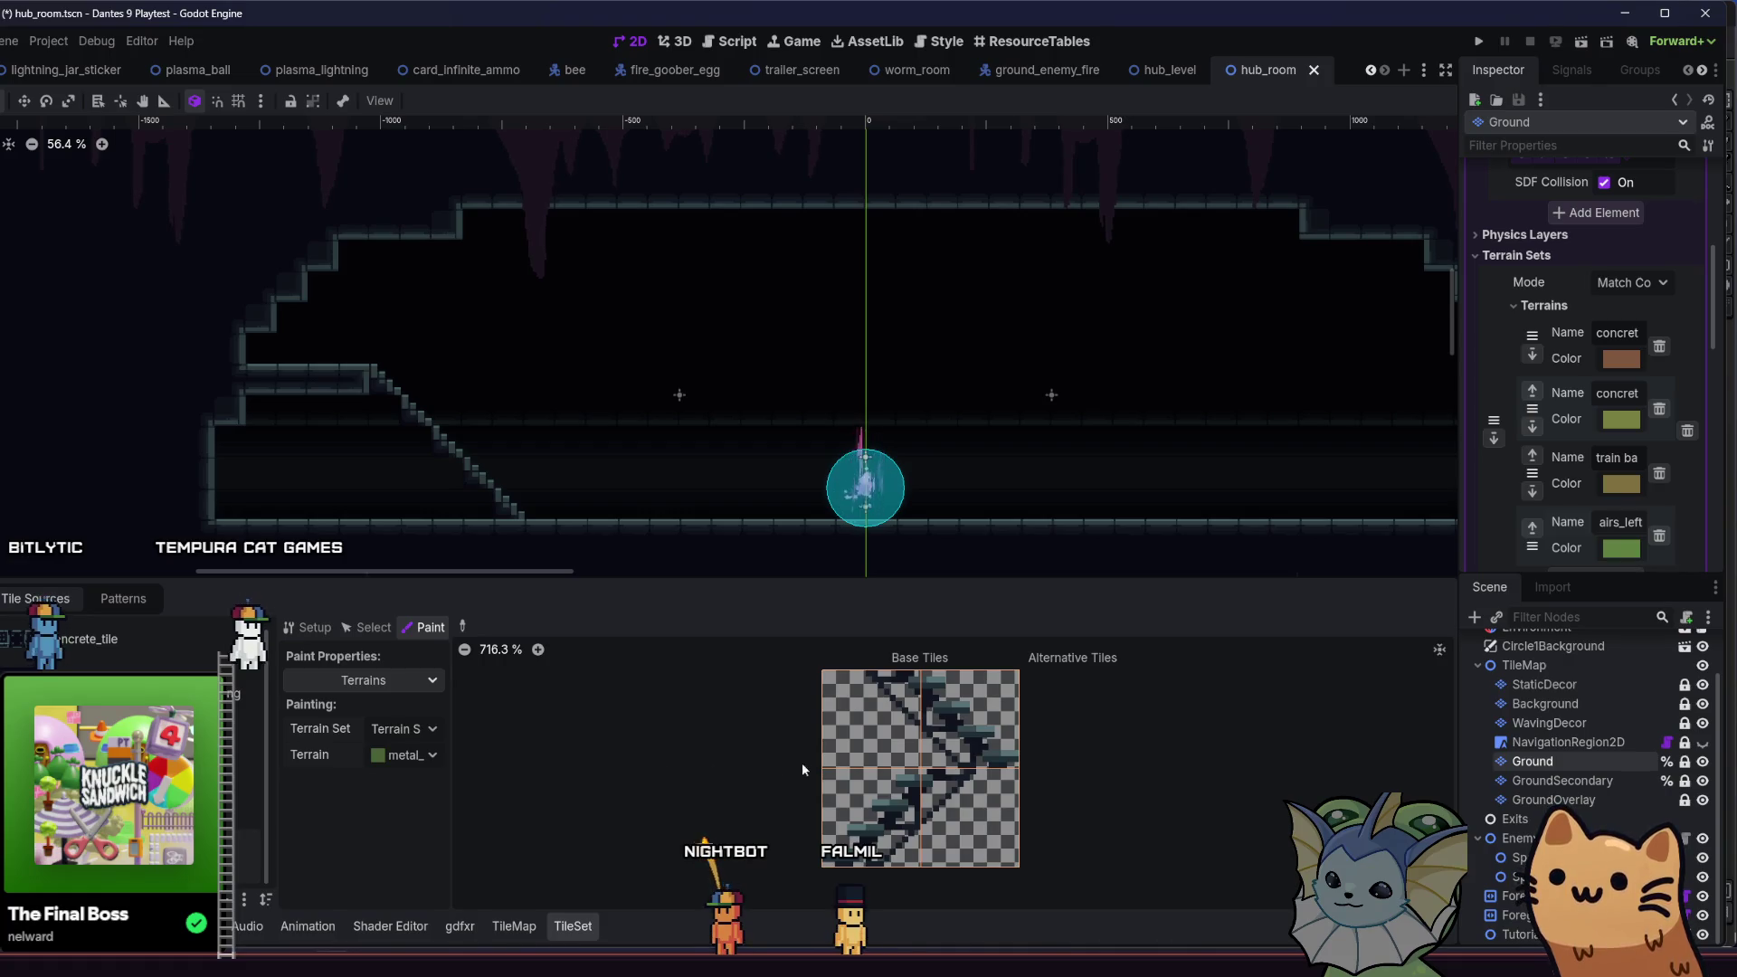
mouse_move(926, 811)
mouse_down()
mouse_move(992, 774)
mouse_move(963, 813)
mouse_move(842, 789)
mouse_move(872, 789)
mouse_move(846, 846)
mouse_move(892, 852)
mouse_up()
- Paint the bottom-left tile's centre bit, then bring the small stair atlas back into view
click(880, 818)
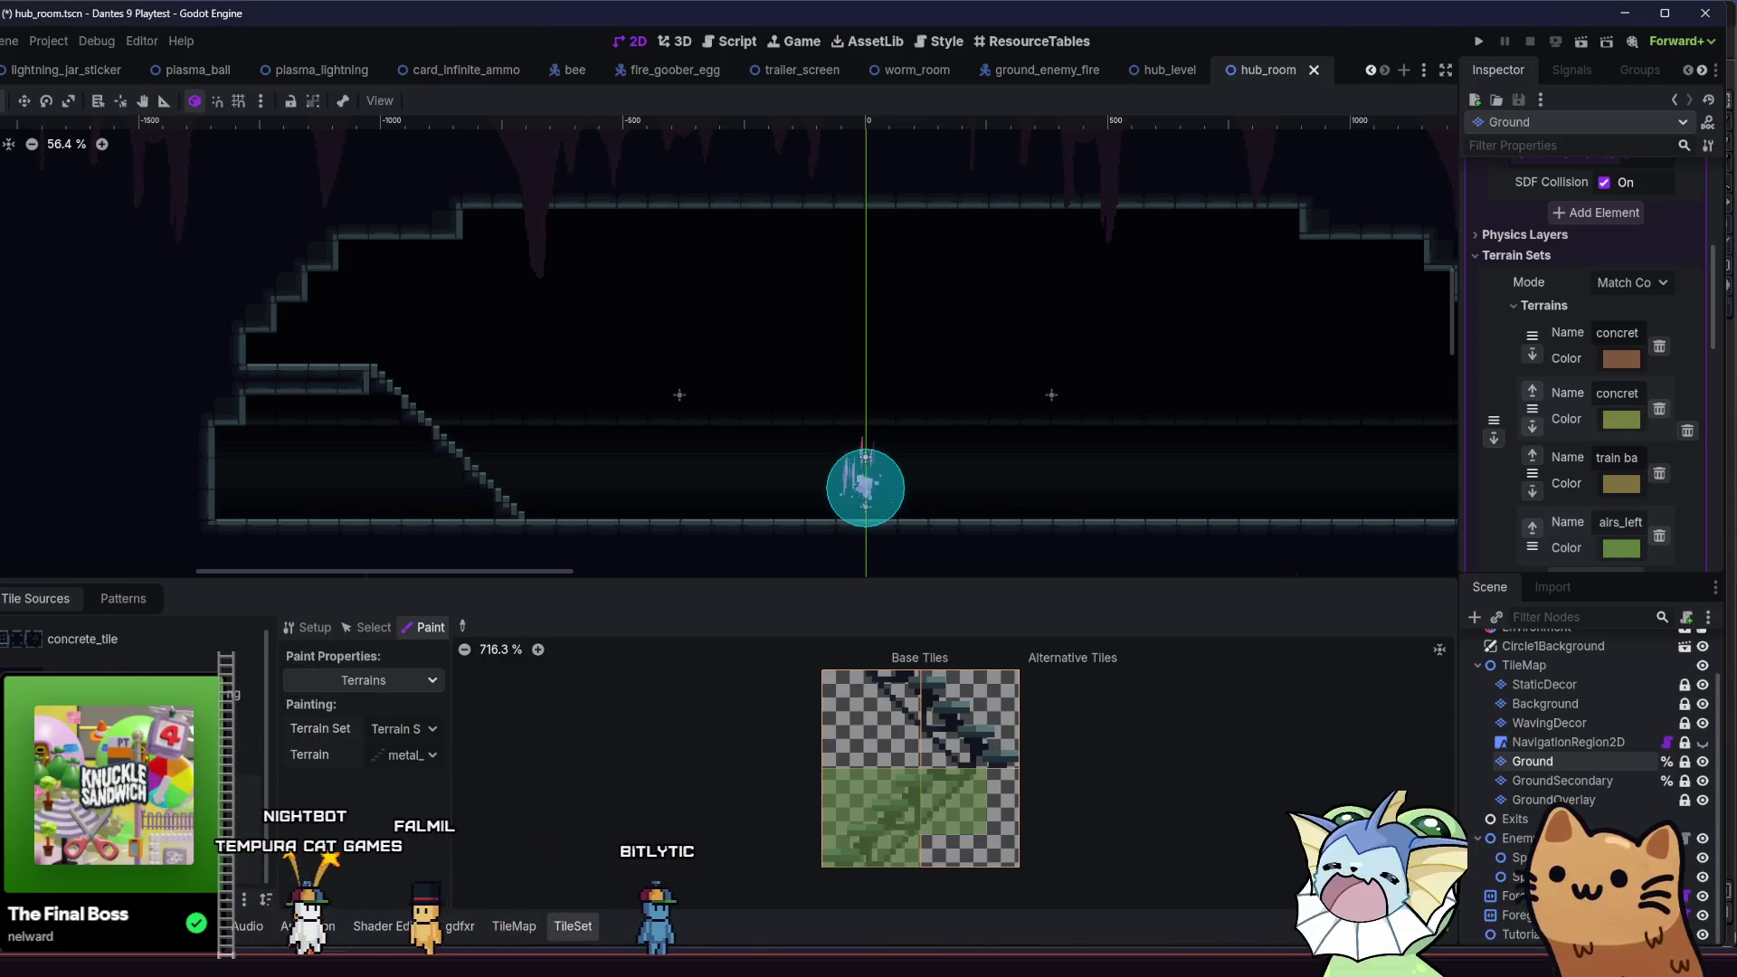
click(100, 688)
scroll(789, 743, down, 2)
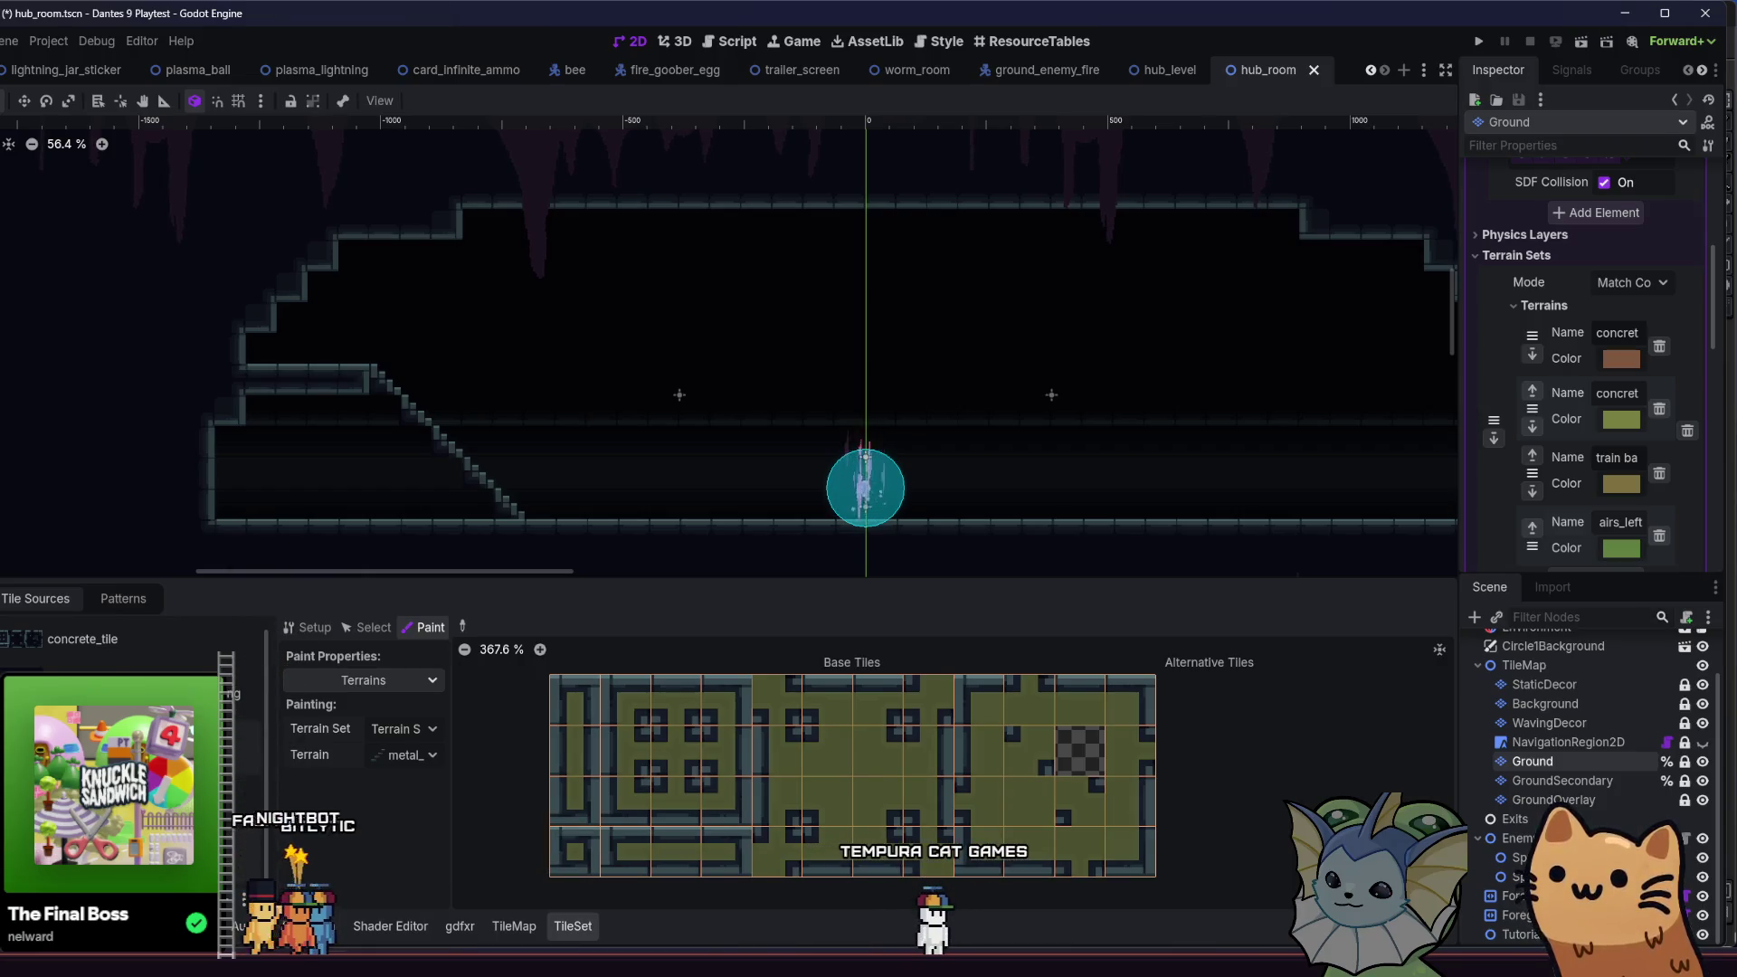
key(Down)
scroll(801, 819, up, 5)
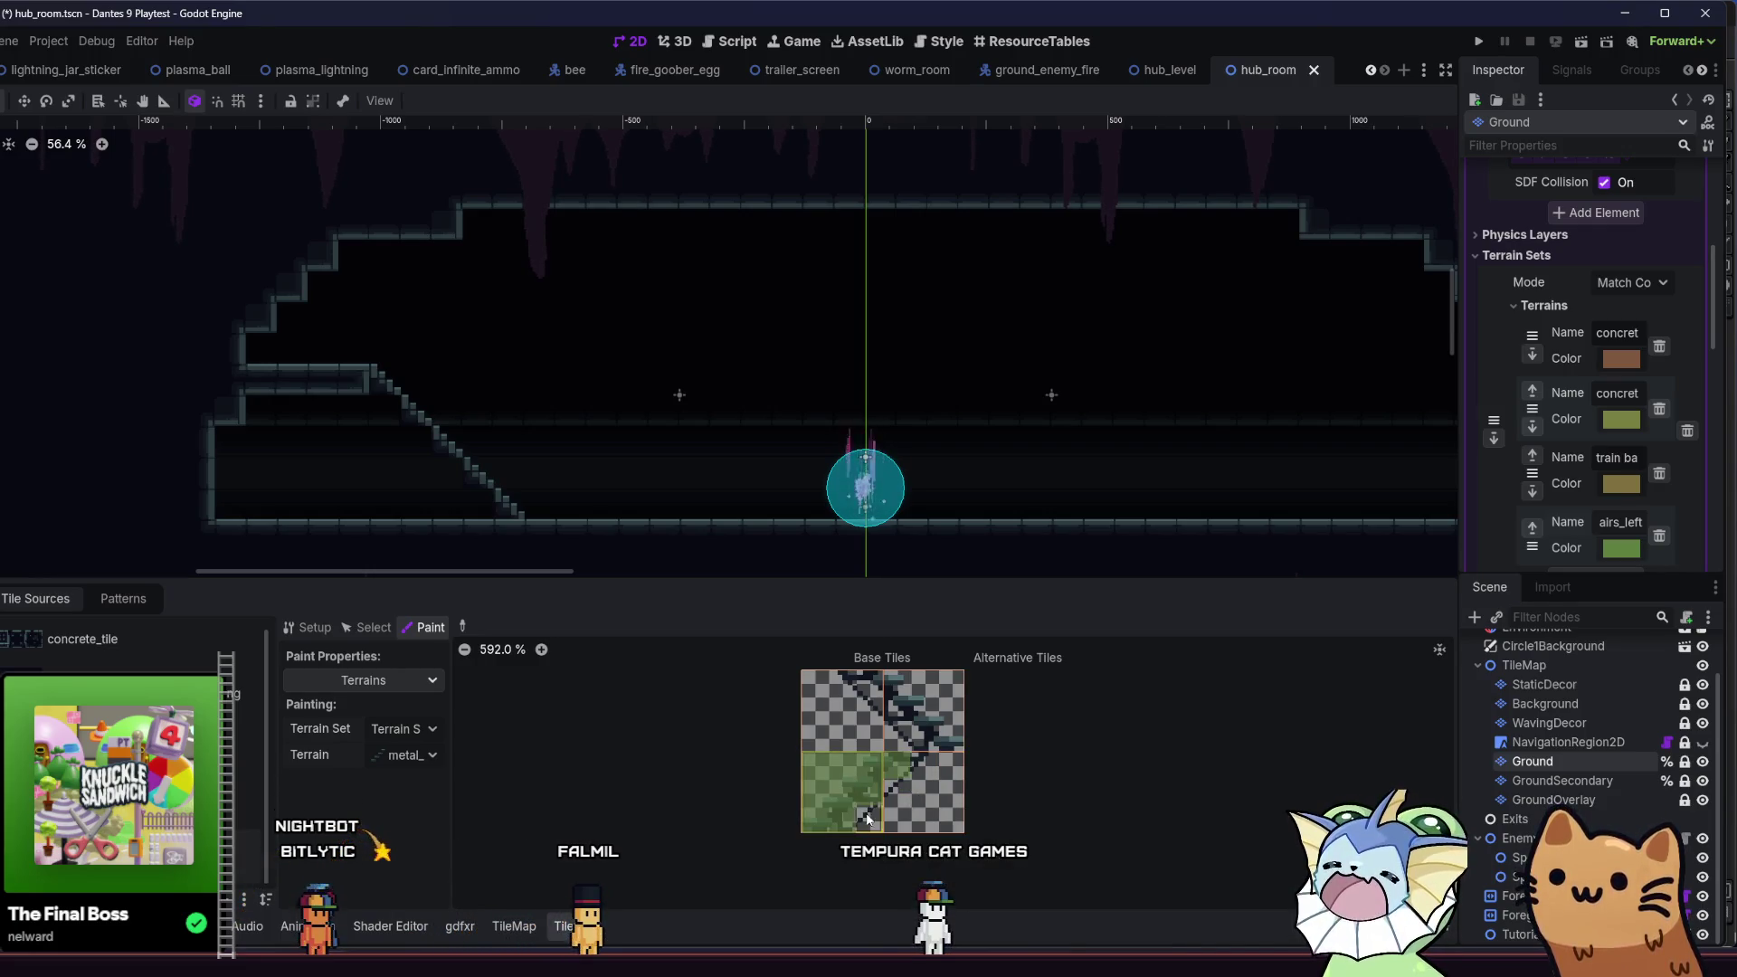
drag(799, 778, 839, 771)
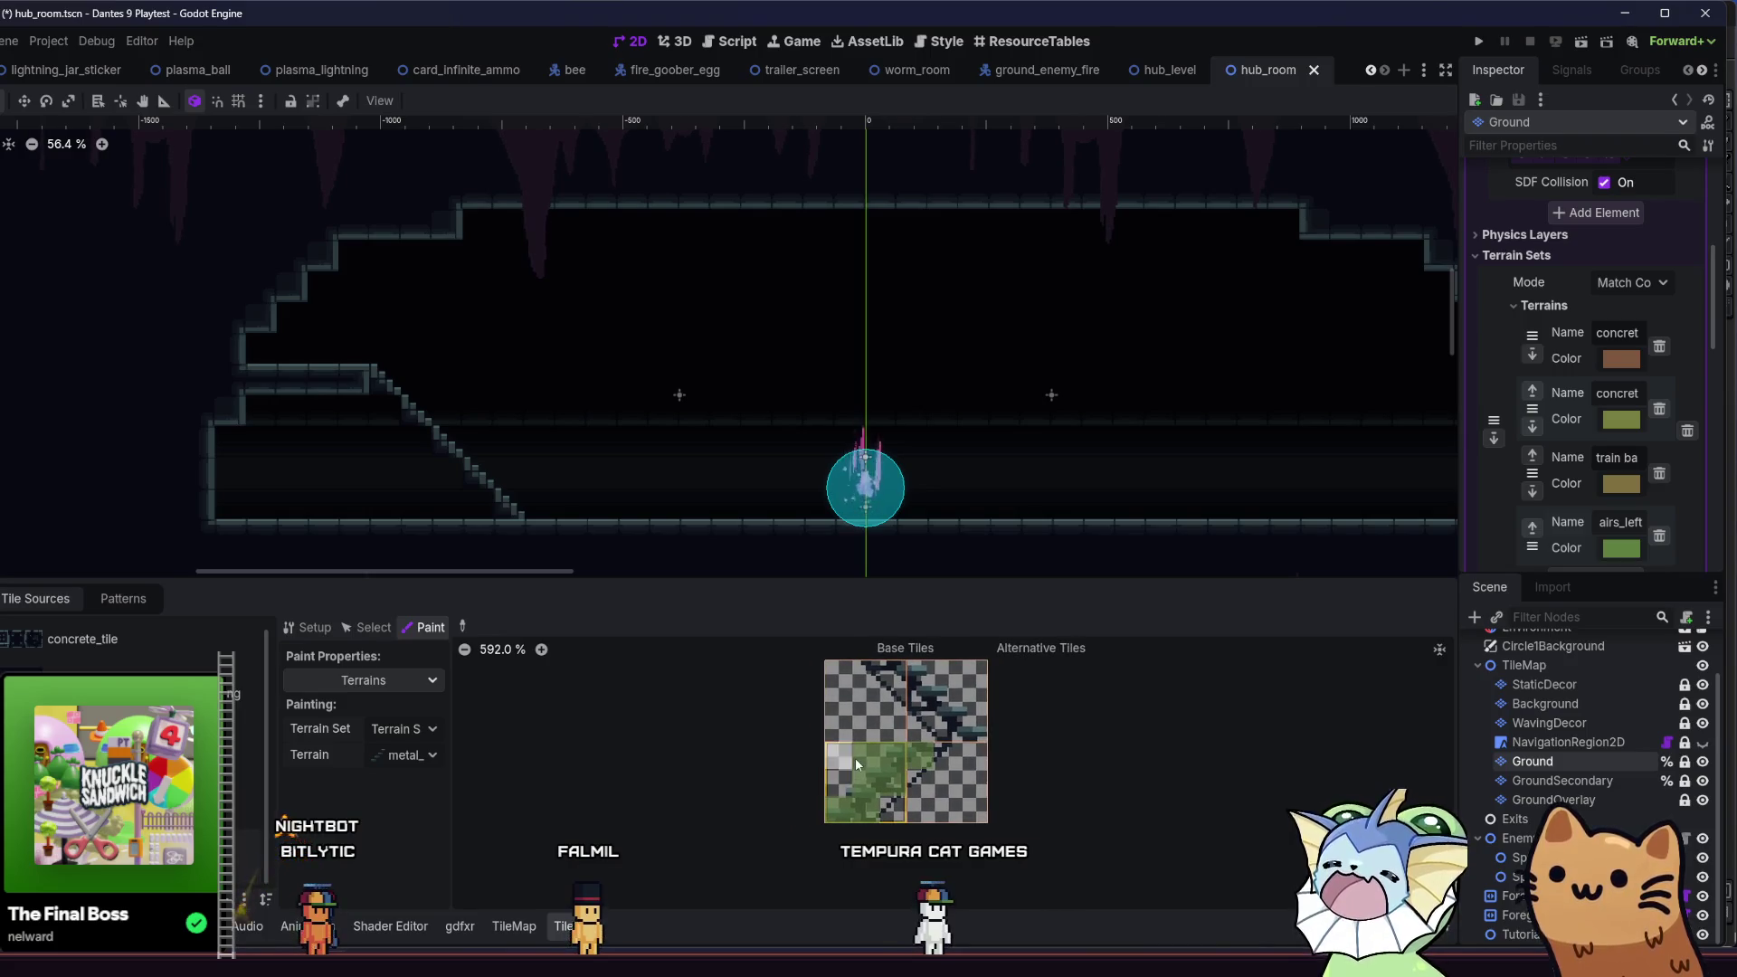
- Erase stray left-column bits, paint the remaining stair tiles' terrain bits, and save hub_room.tscn
right_click(838, 771)
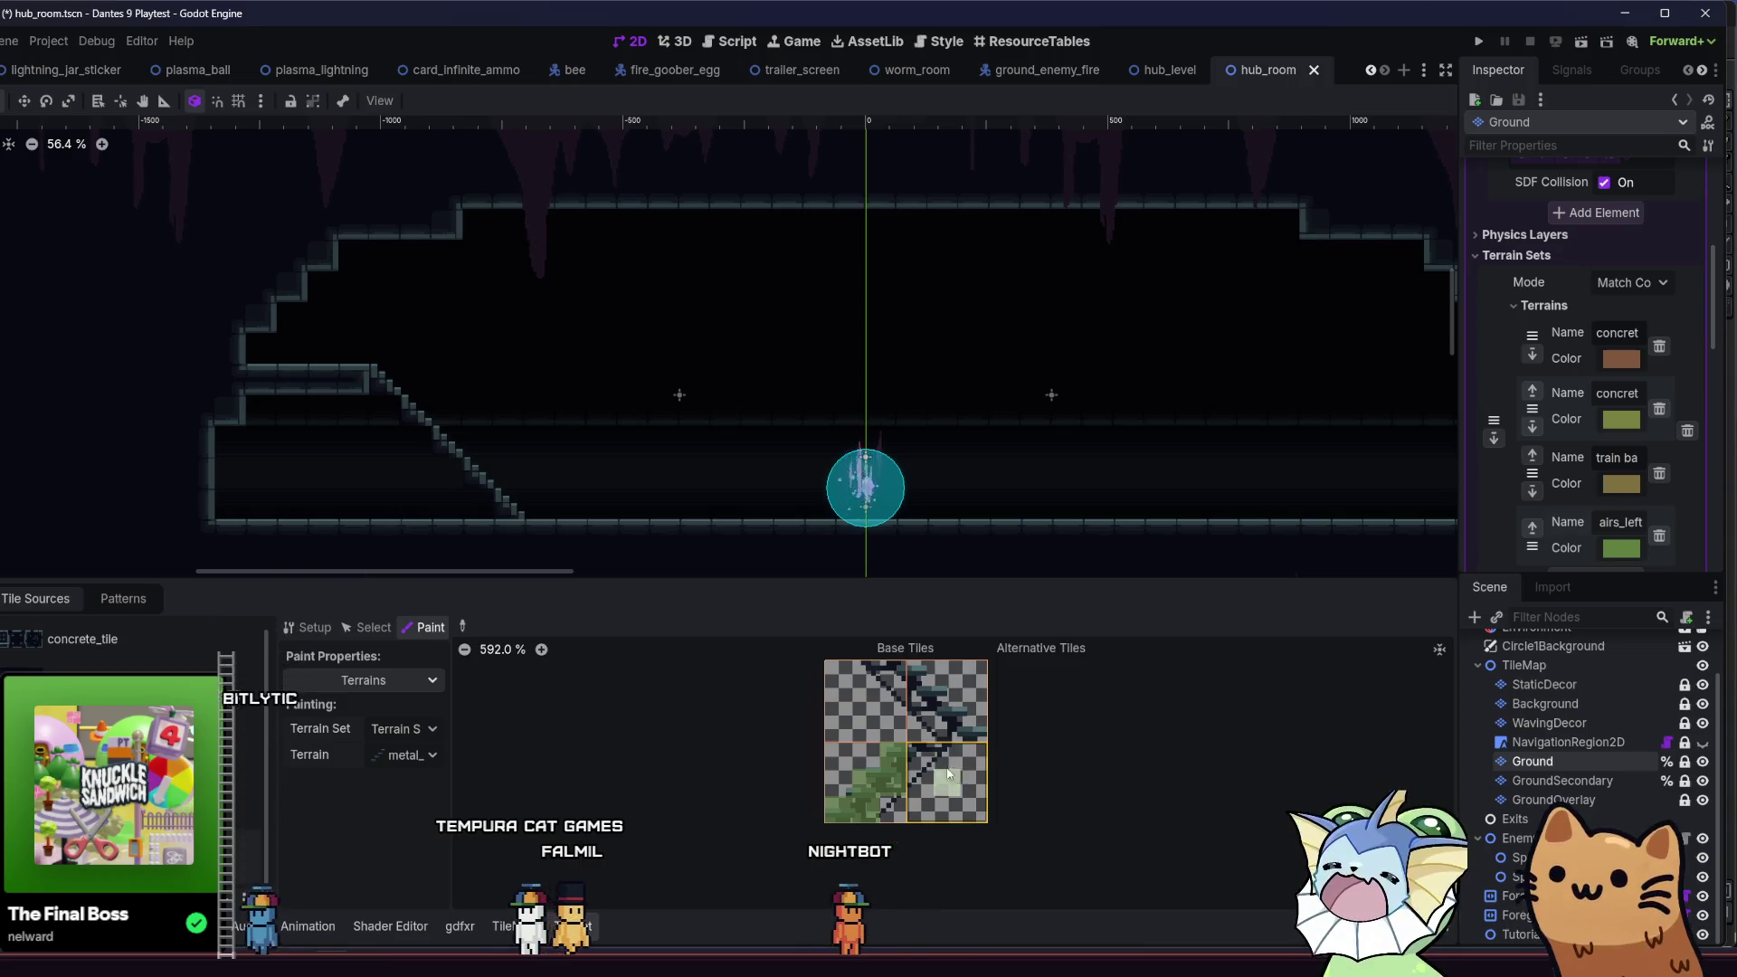
drag(946, 773, 926, 769)
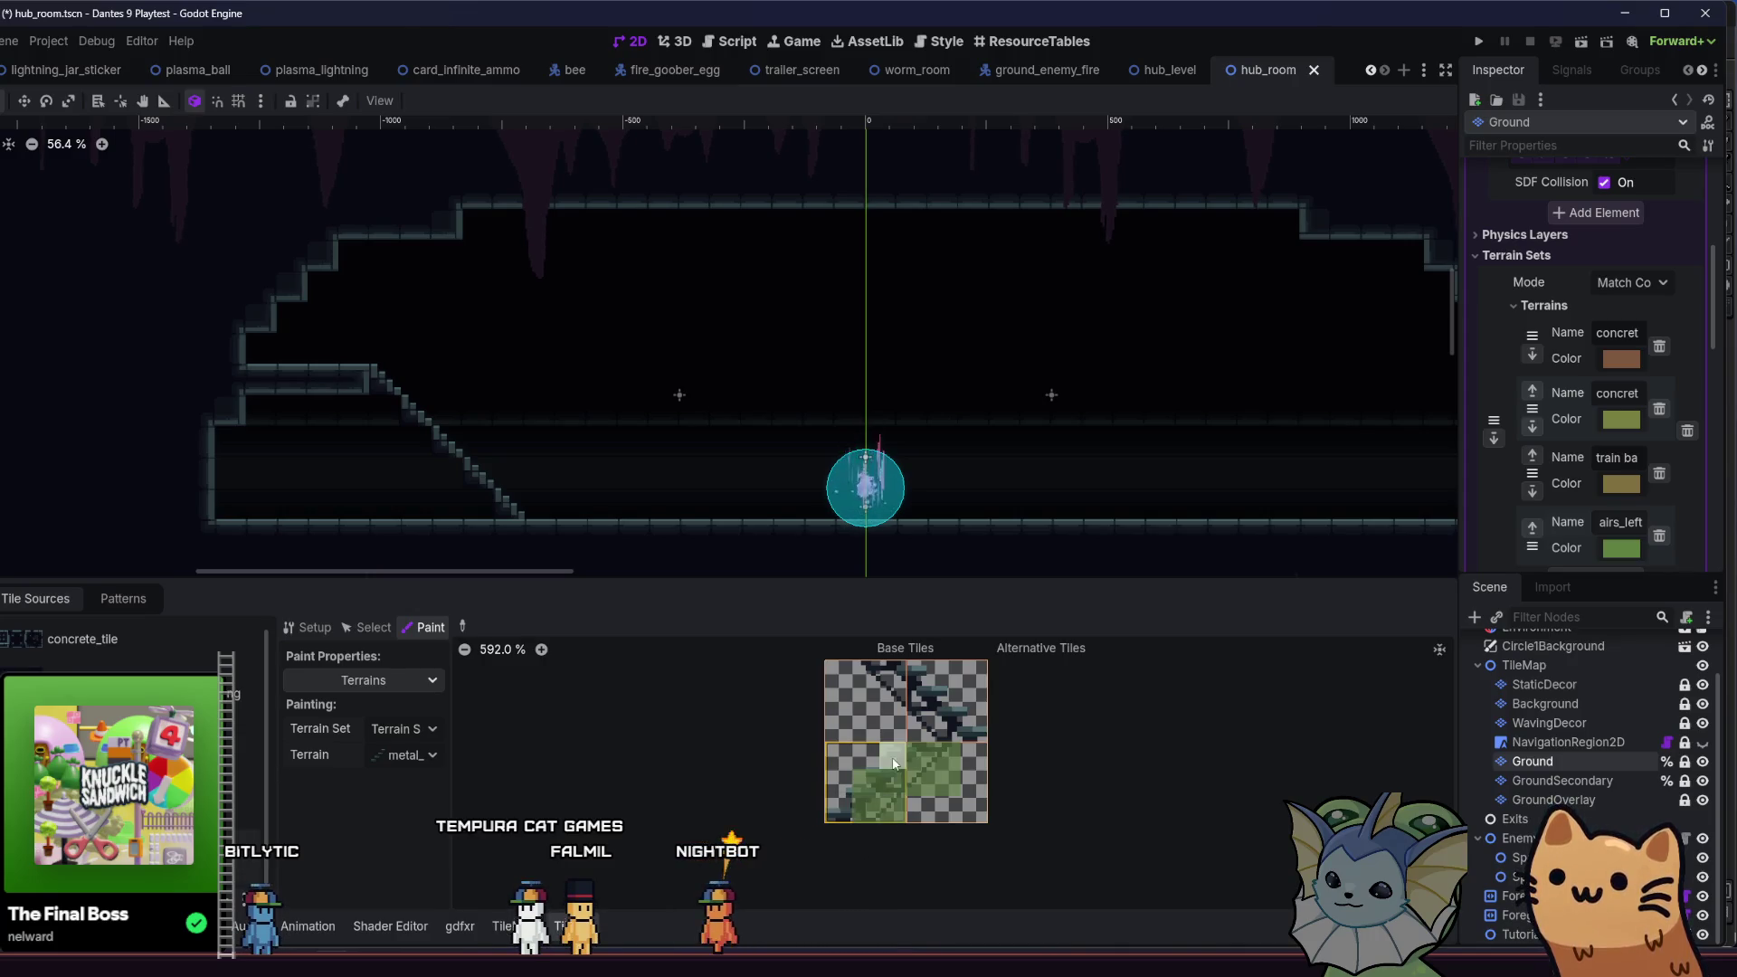
click(889, 675)
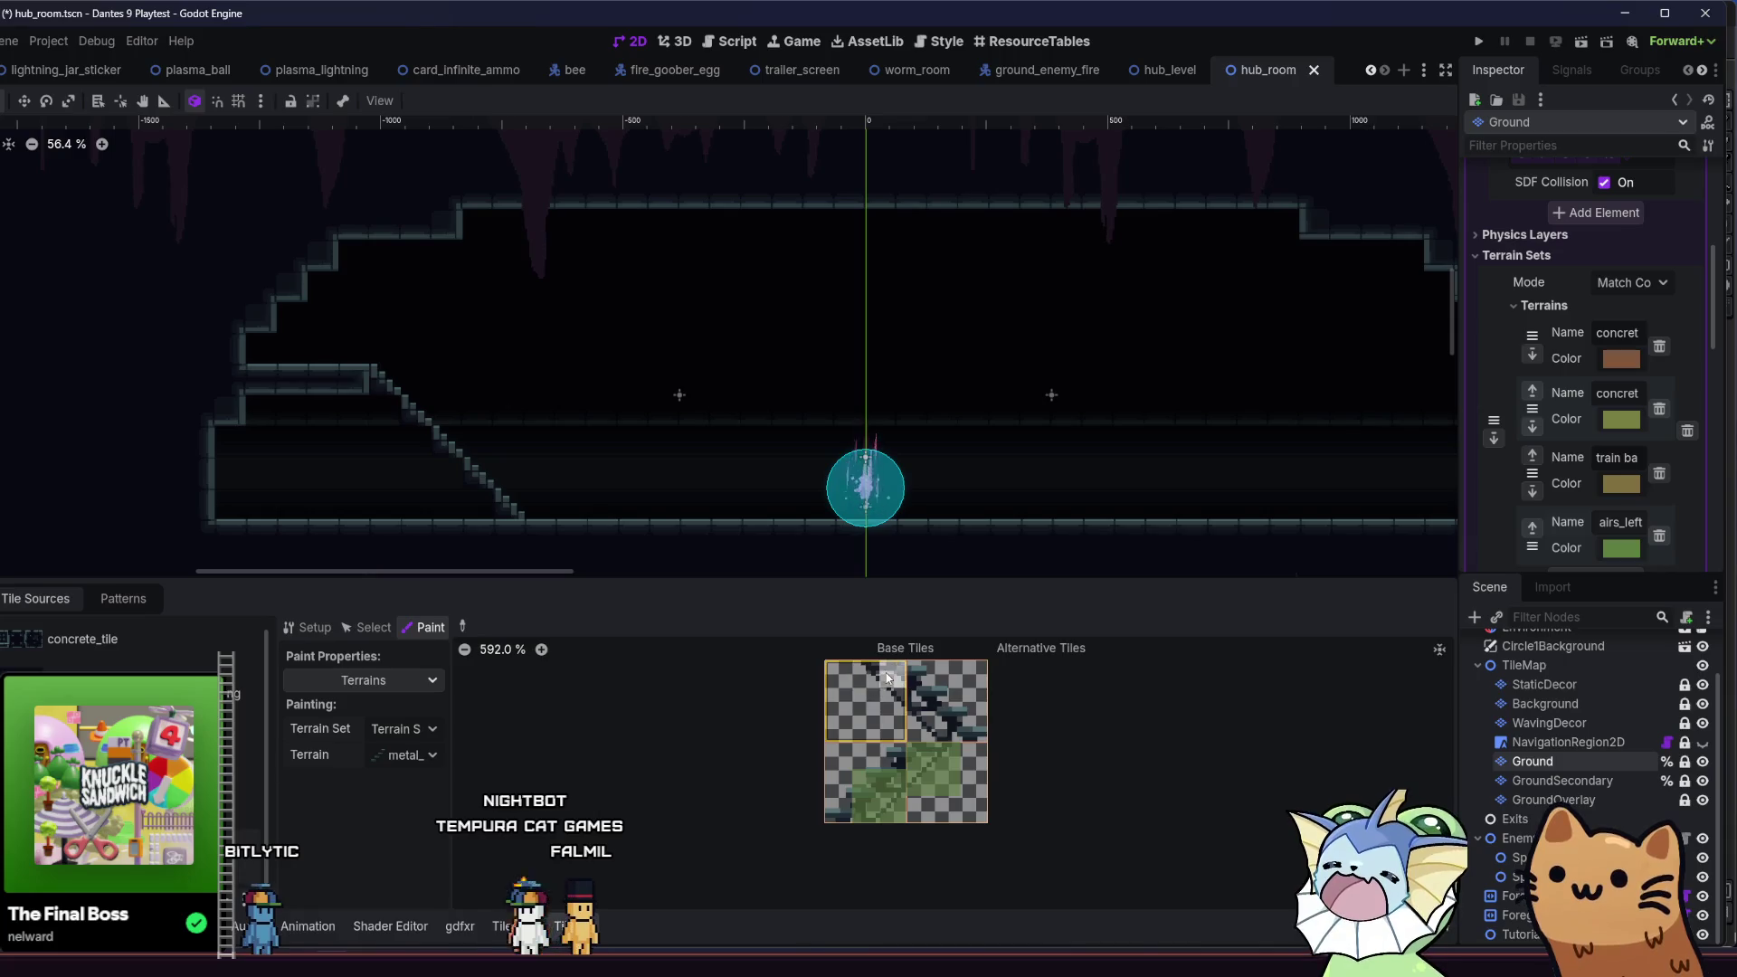
click(910, 721)
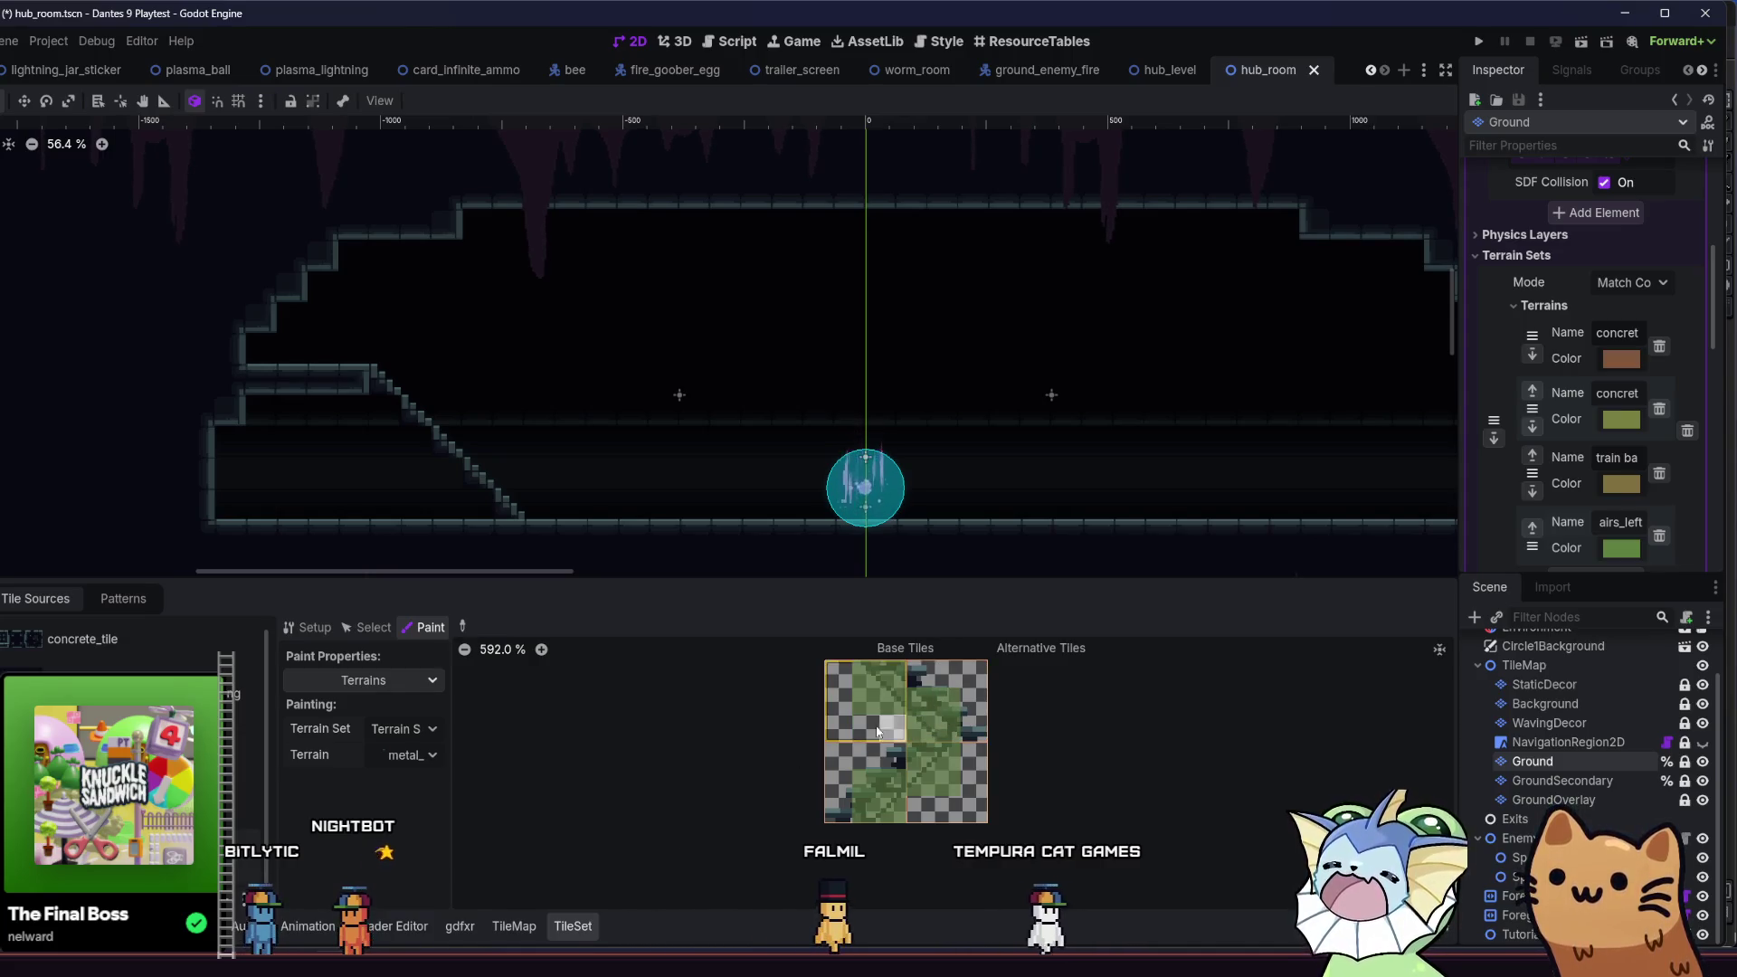
key(ctrl+s)
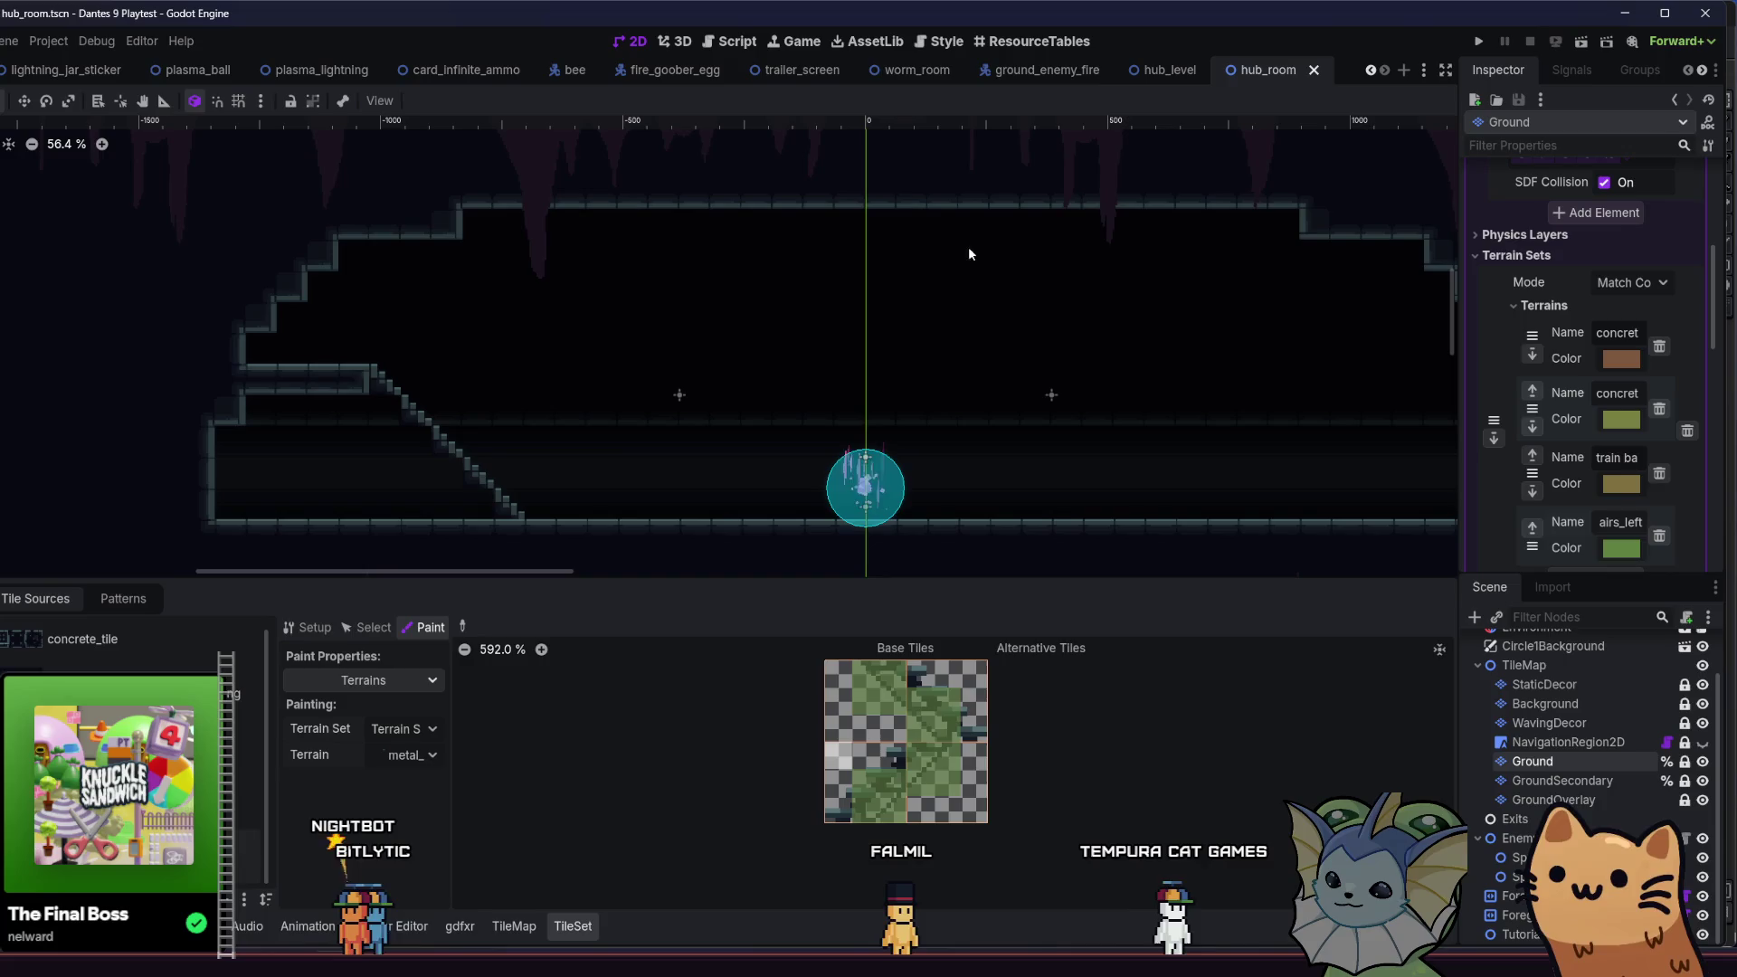
- In the TileMap panel, choose Terrains and select the metal stairs terrain from terrain set 0
click(514, 926)
click(158, 631)
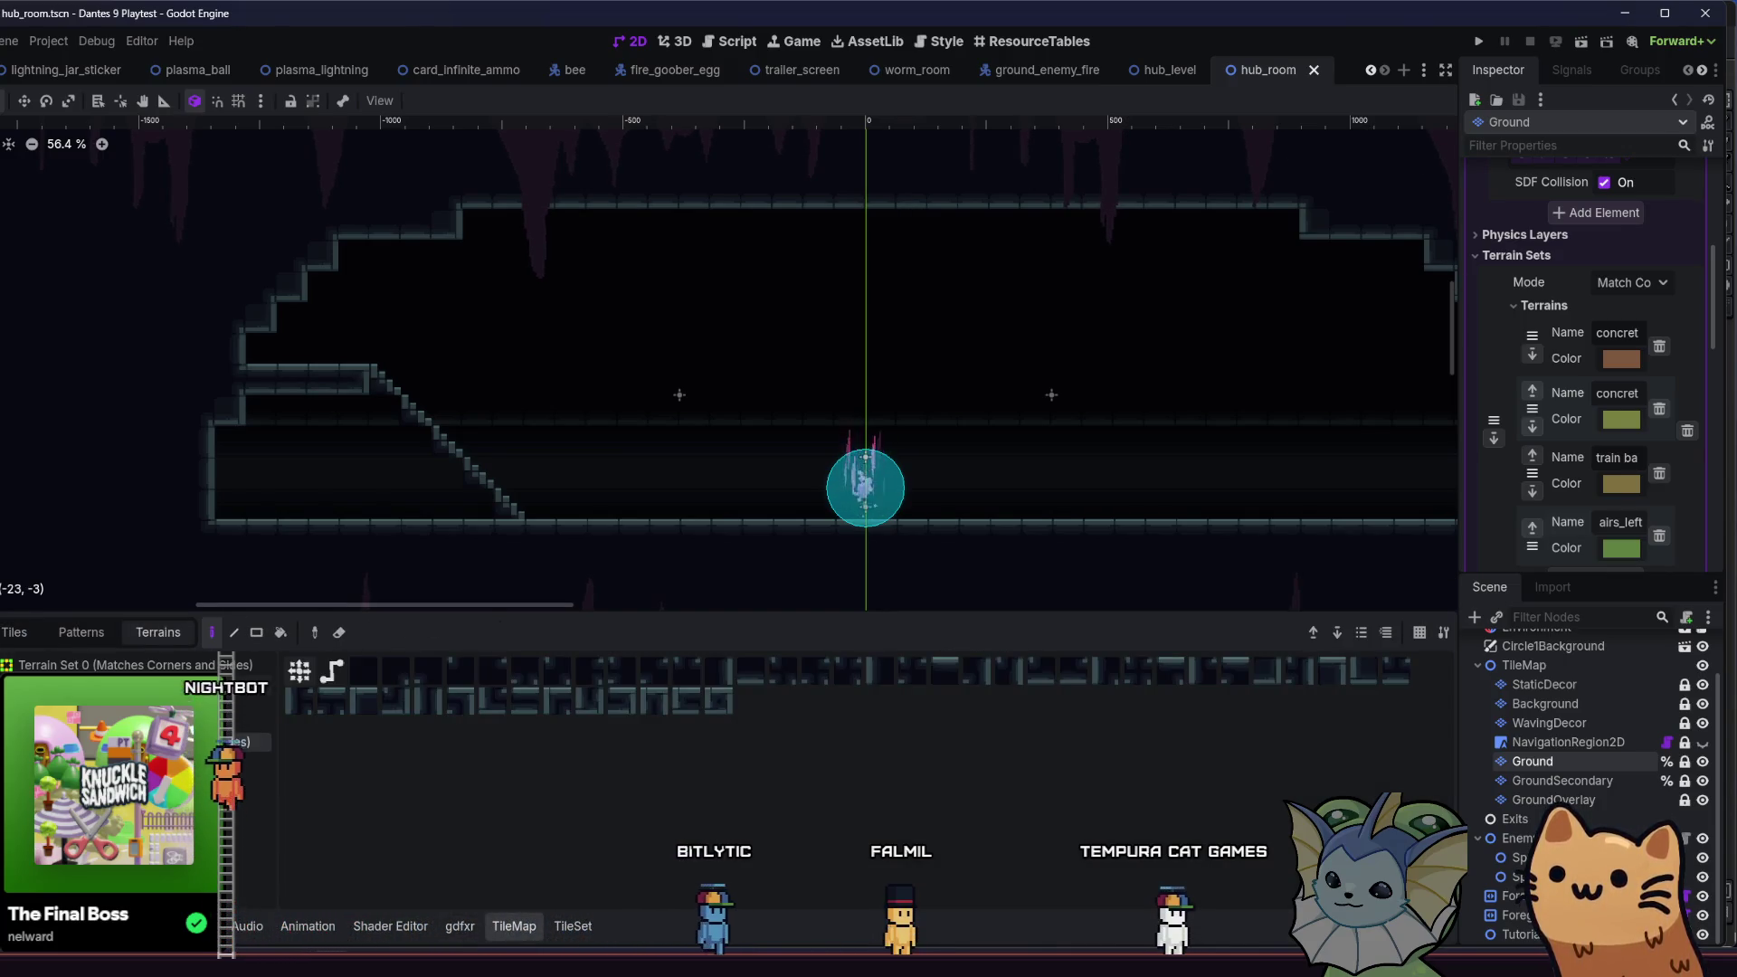
click(244, 723)
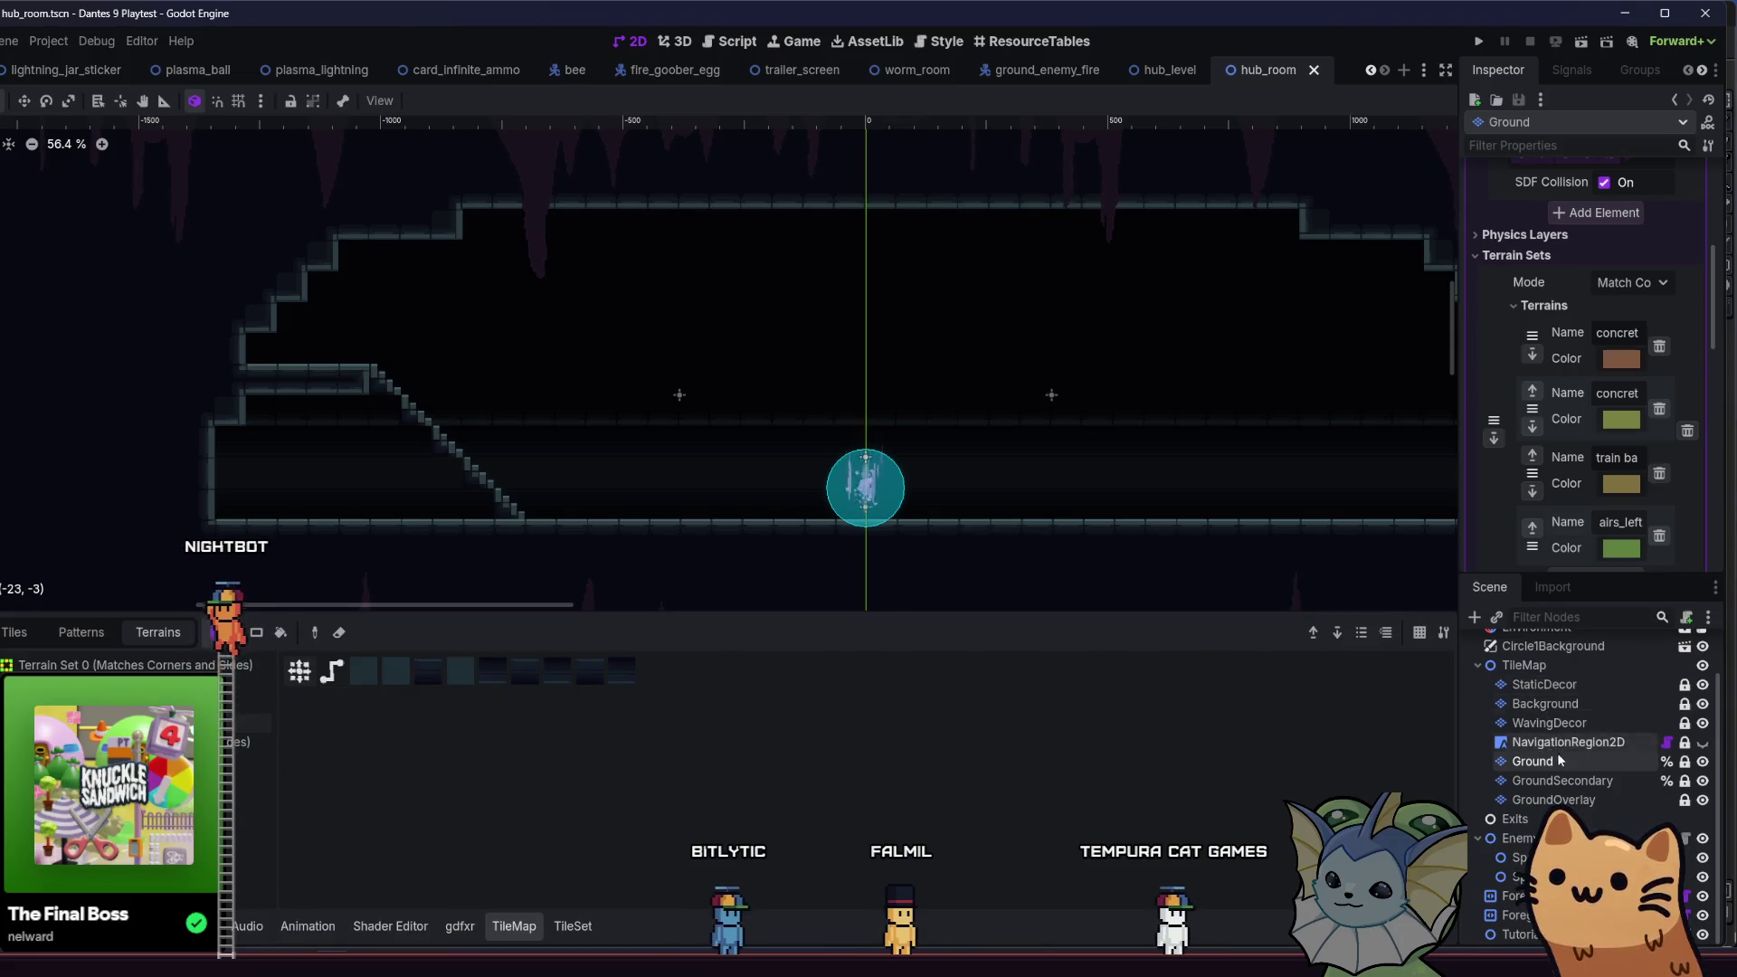
click(245, 742)
scroll(687, 458, up, 3)
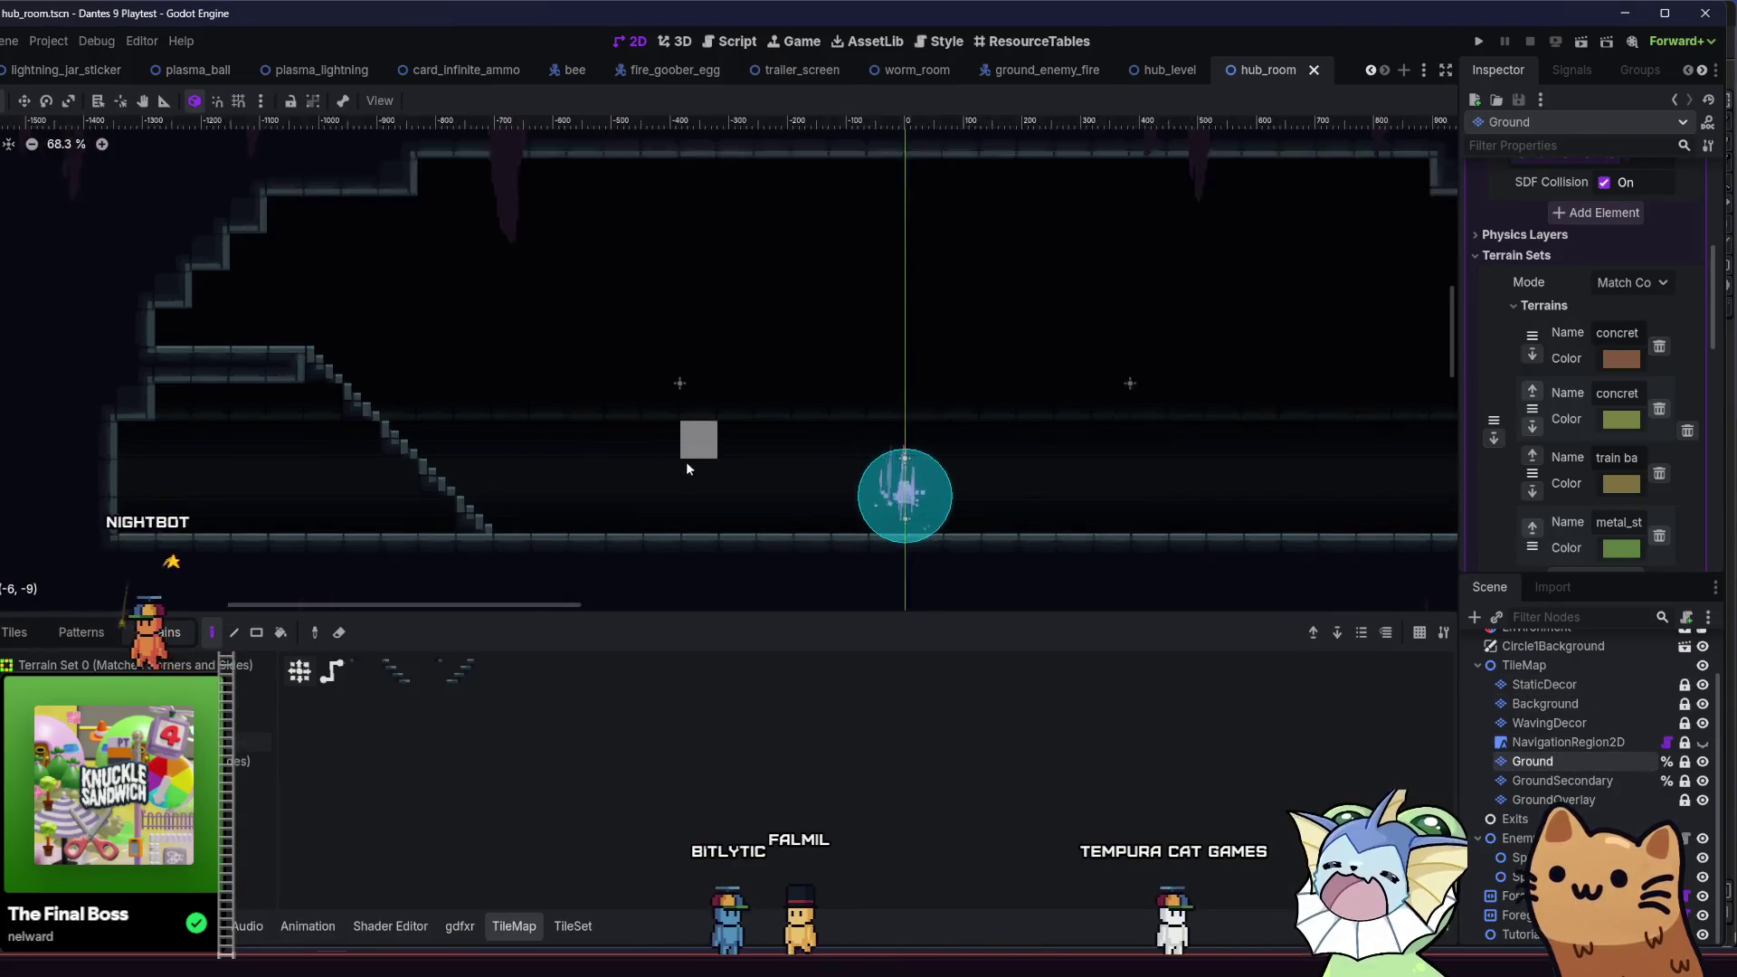
- Paint a diagonal metal staircase rising from the floor to a peak and descending leftward
click(696, 536)
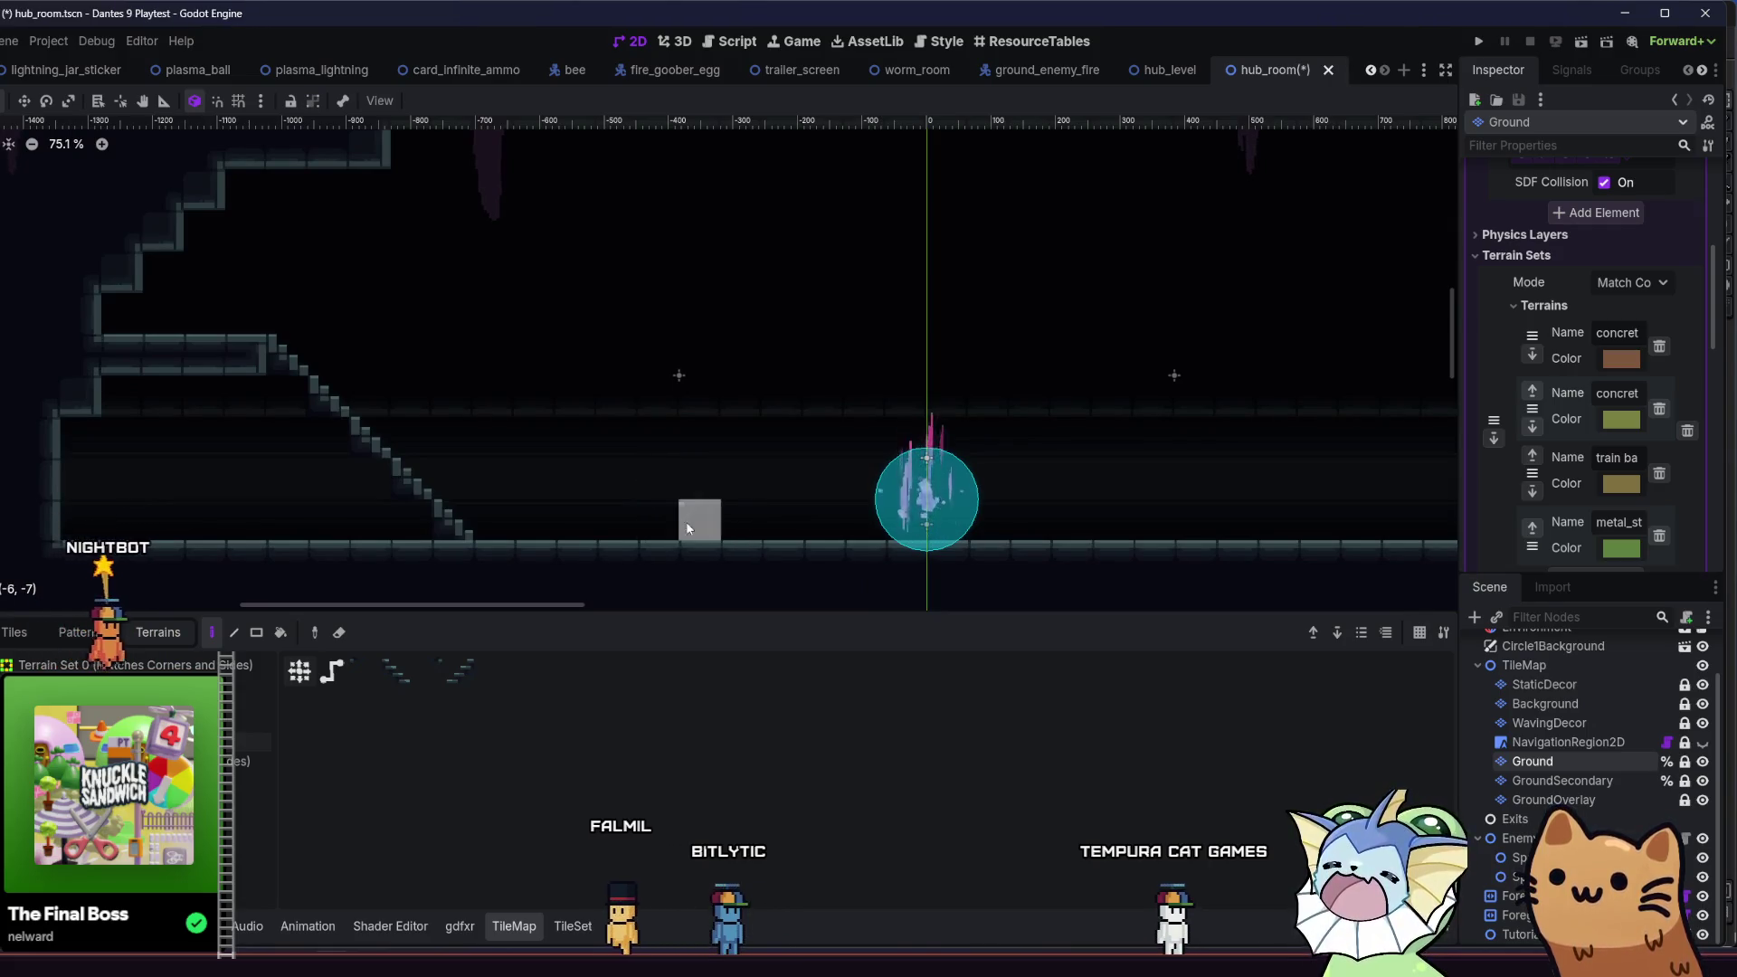
drag(581, 440, 573, 407)
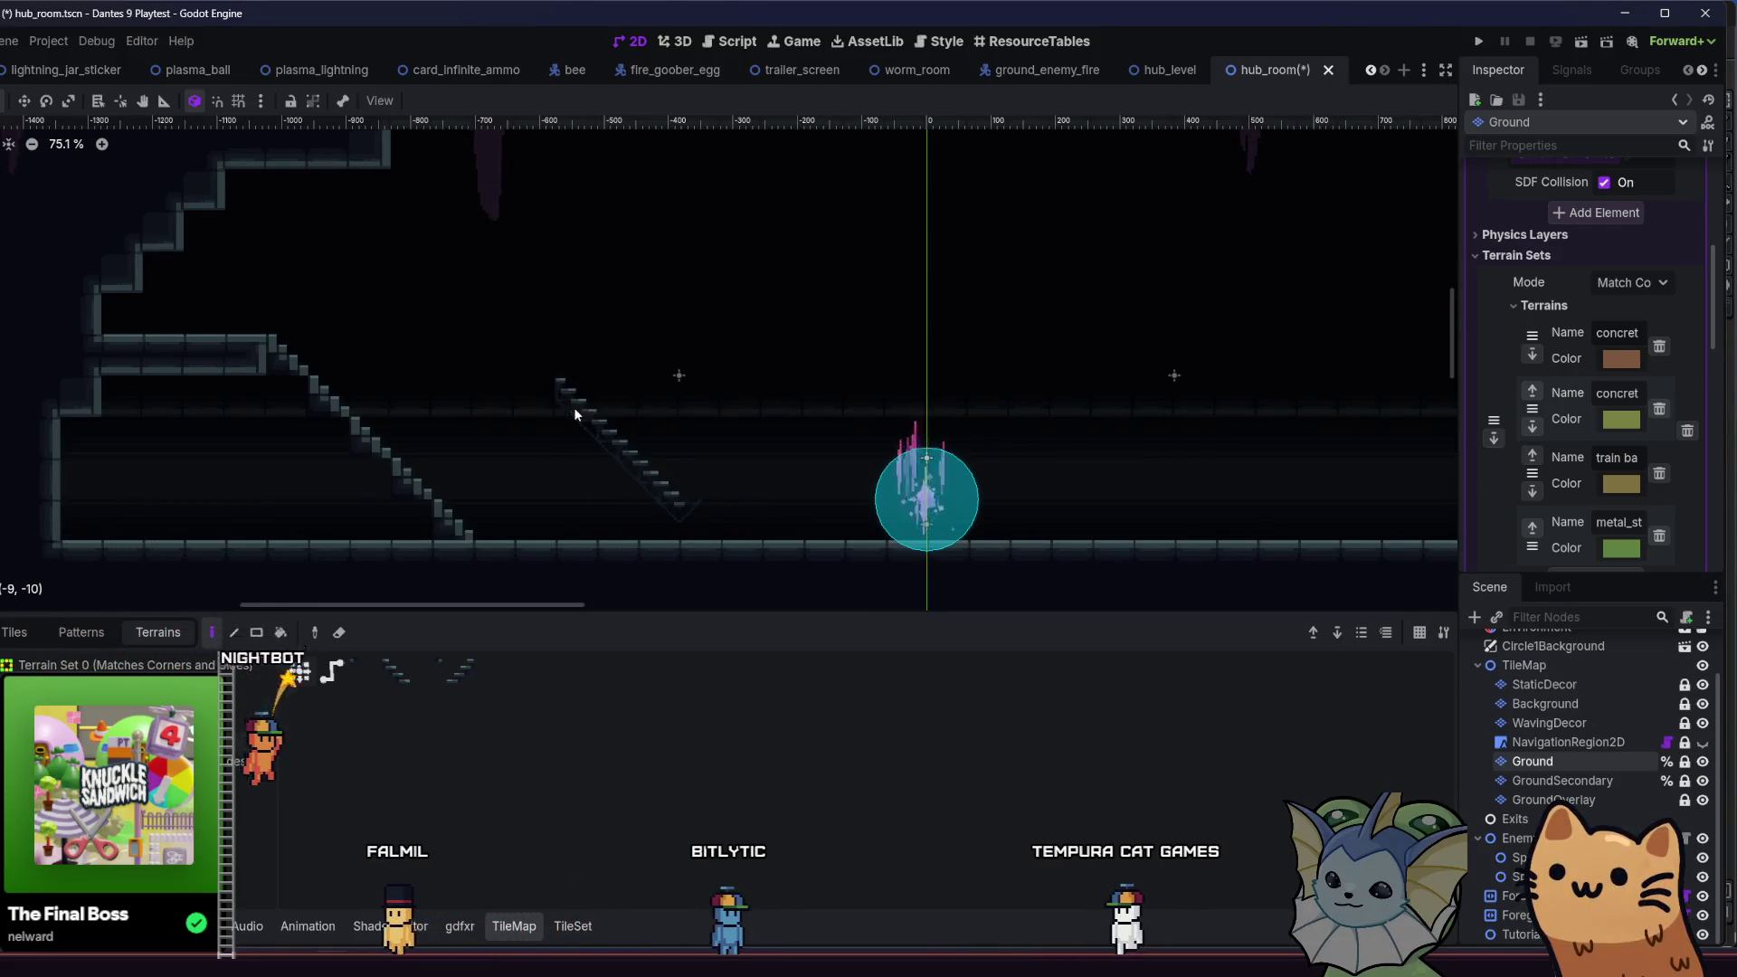
click(697, 500)
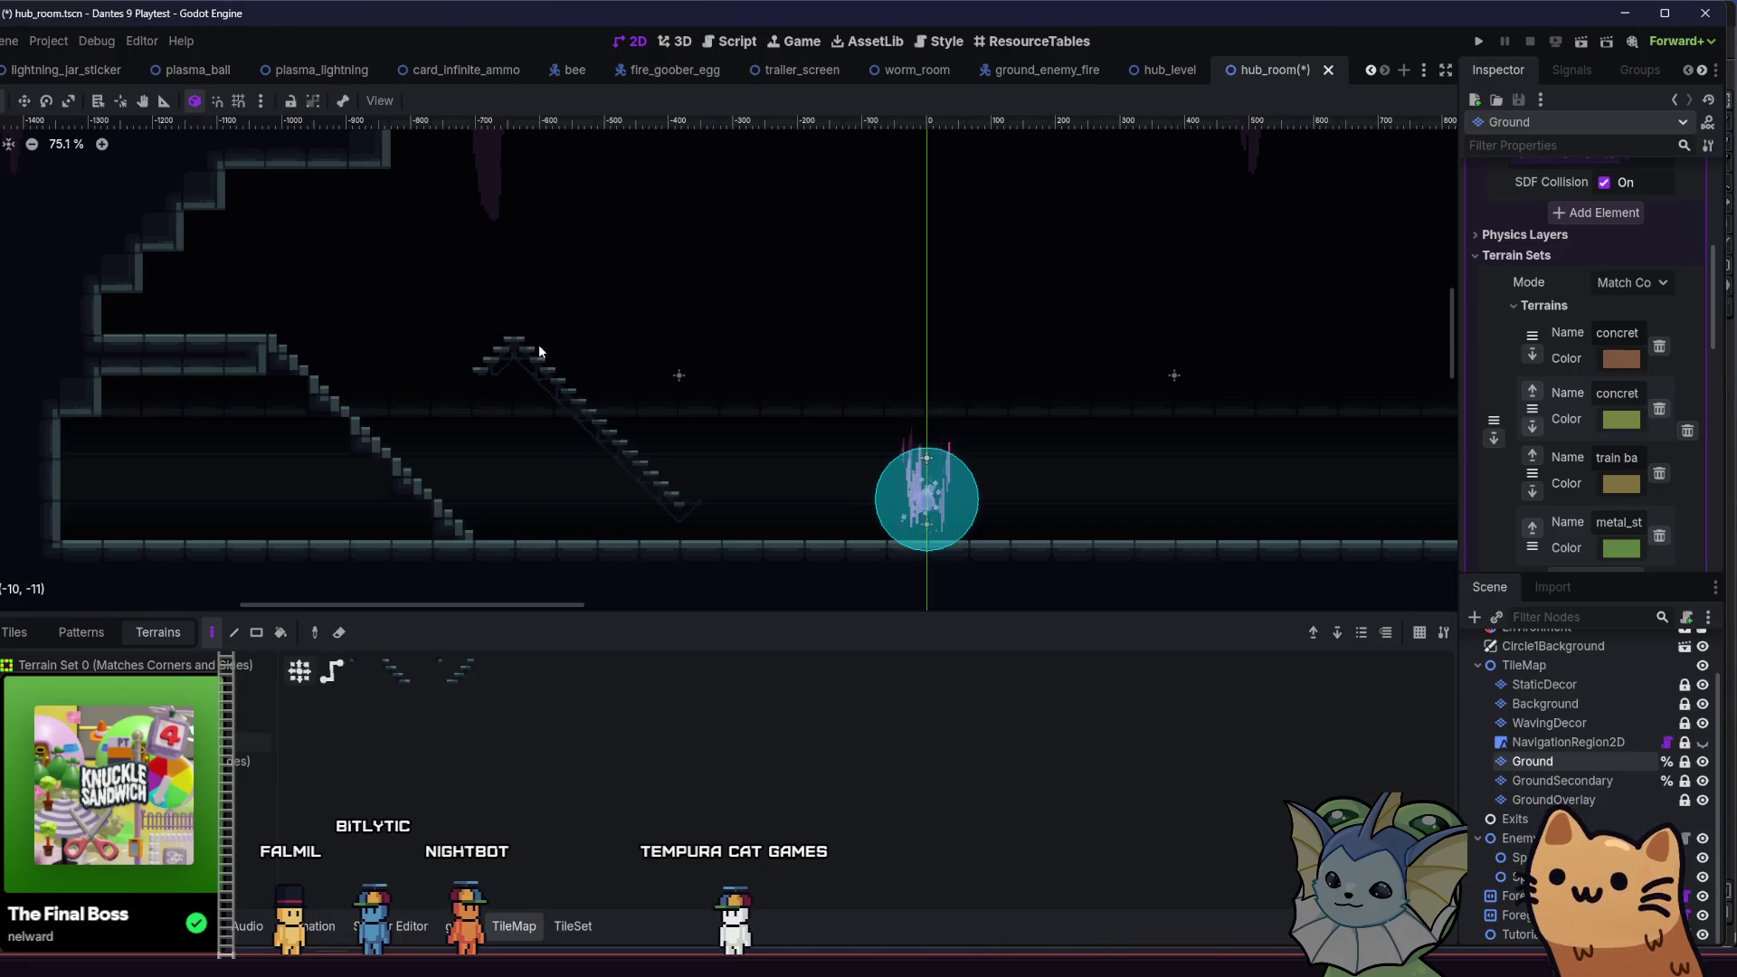
mouse_move(454, 286)
mouse_down()
mouse_move(396, 289)
mouse_move(369, 338)
mouse_move(350, 335)
mouse_move(407, 310)
mouse_move(363, 318)
mouse_up()
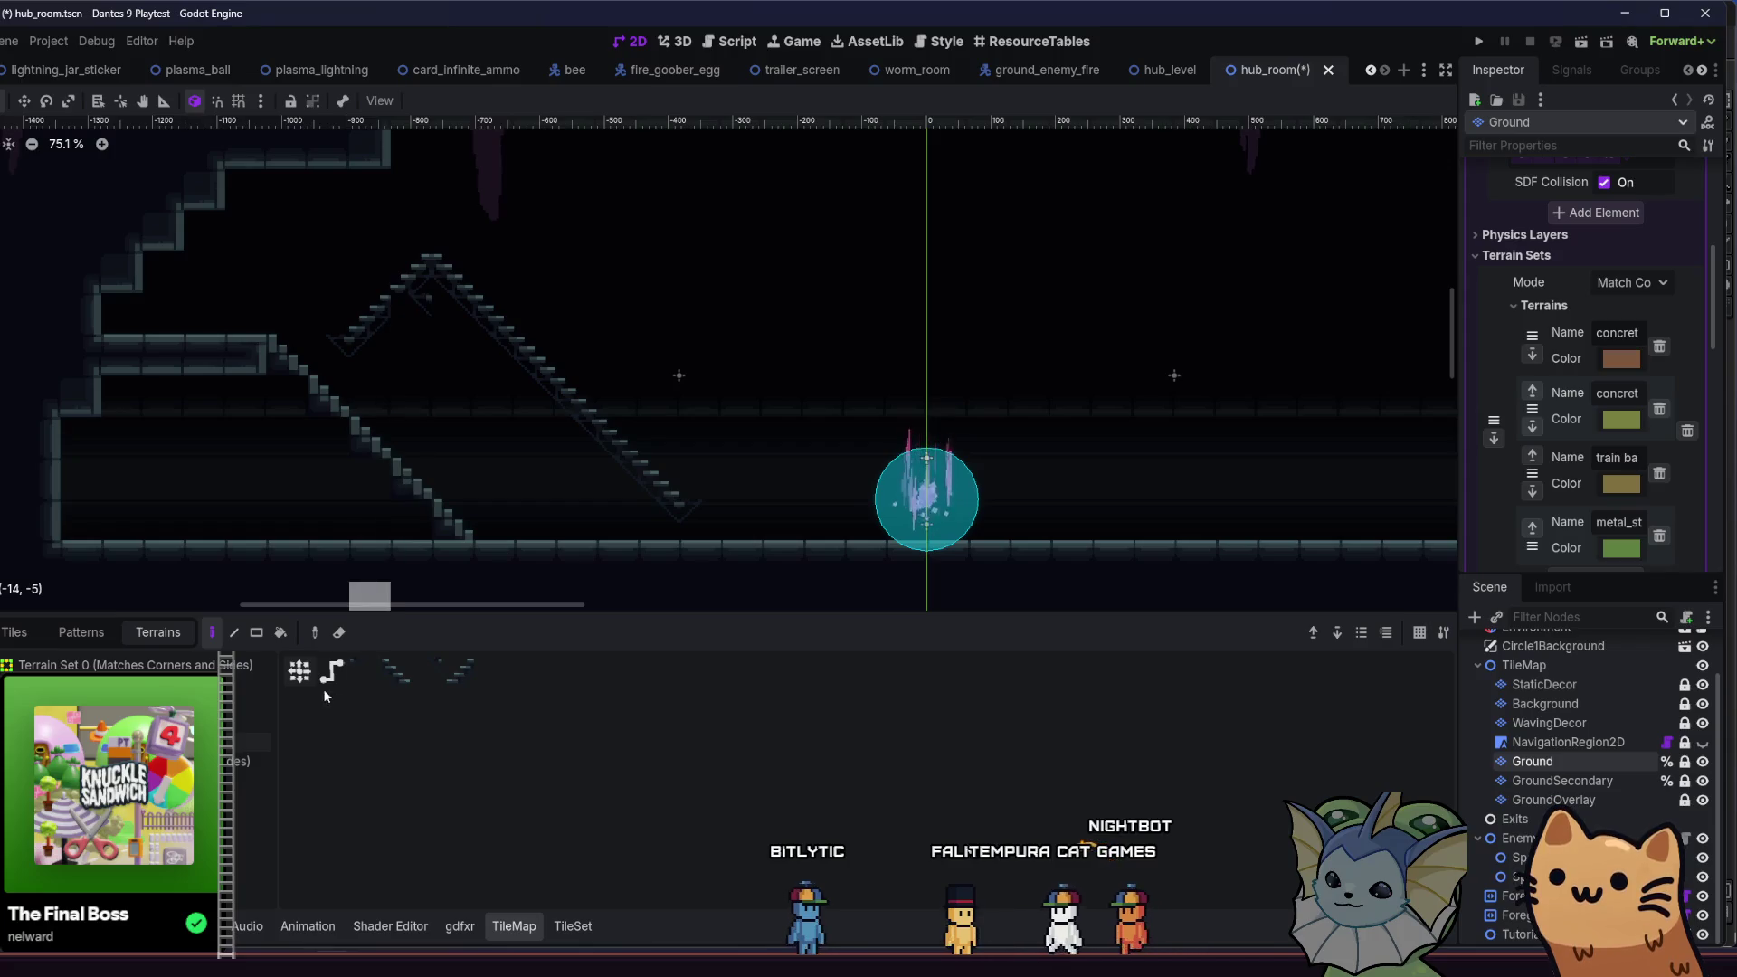
click(570, 927)
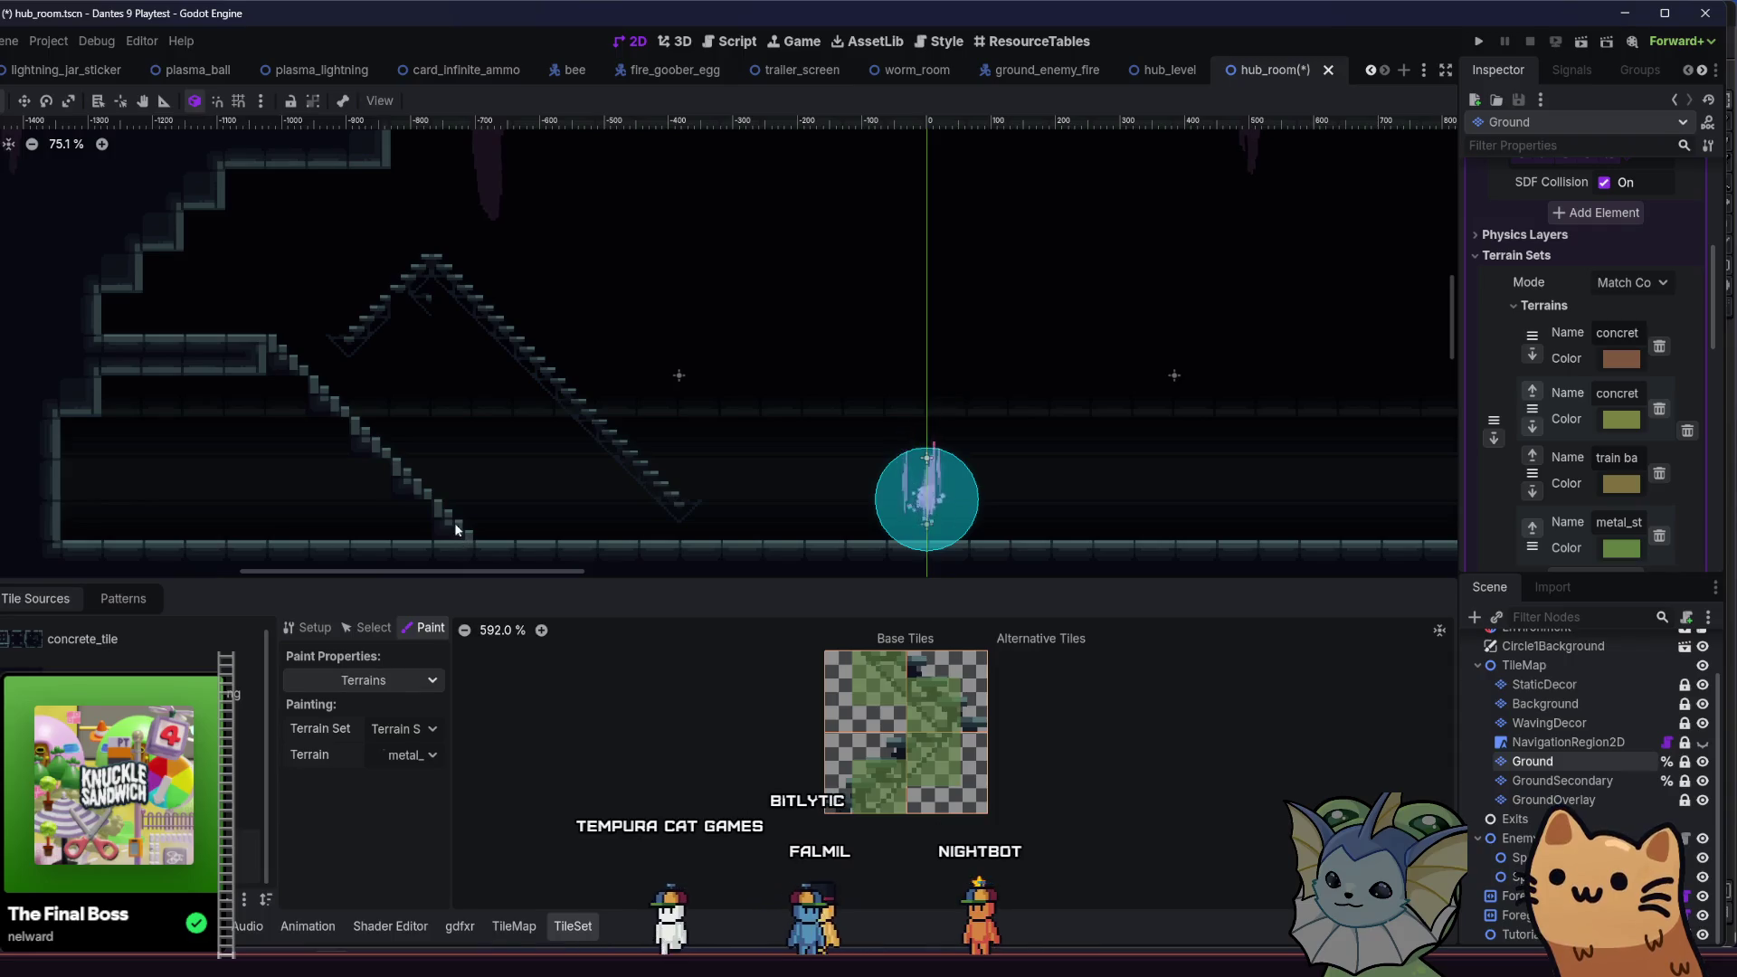
- Look over the tile atlas, then reselect the metal stairs terrain in the TileMap's Terrains list
drag(527, 485, 541, 476)
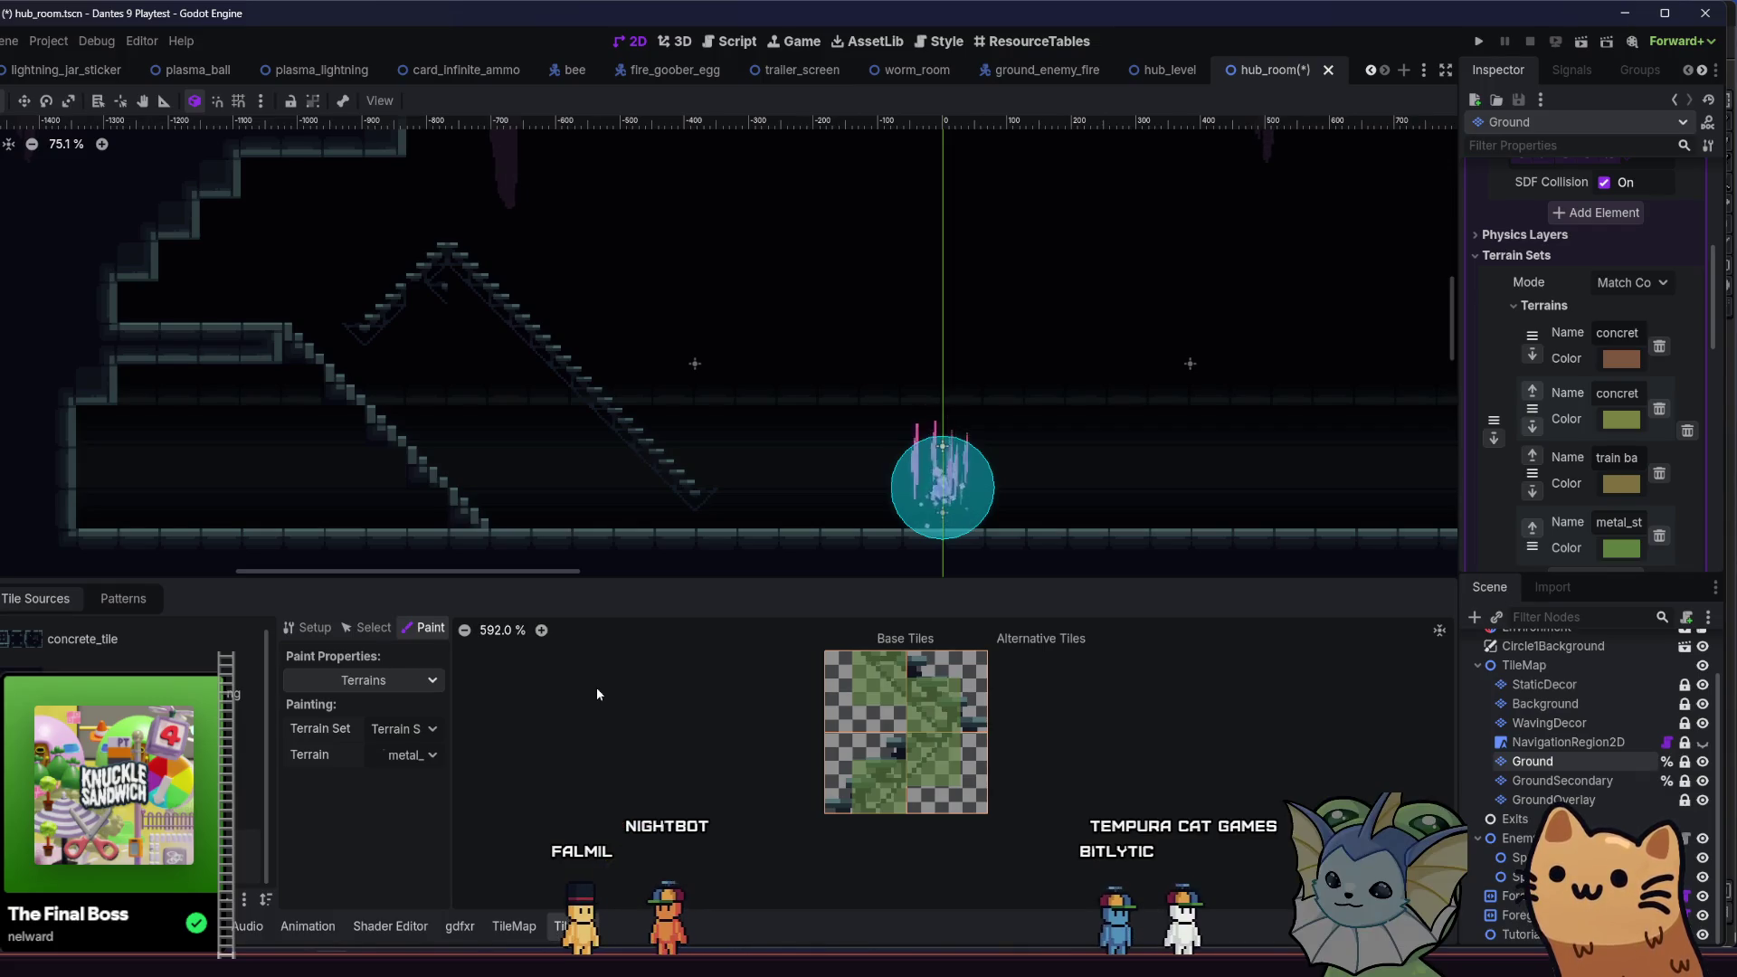
scroll(784, 759, up, 1)
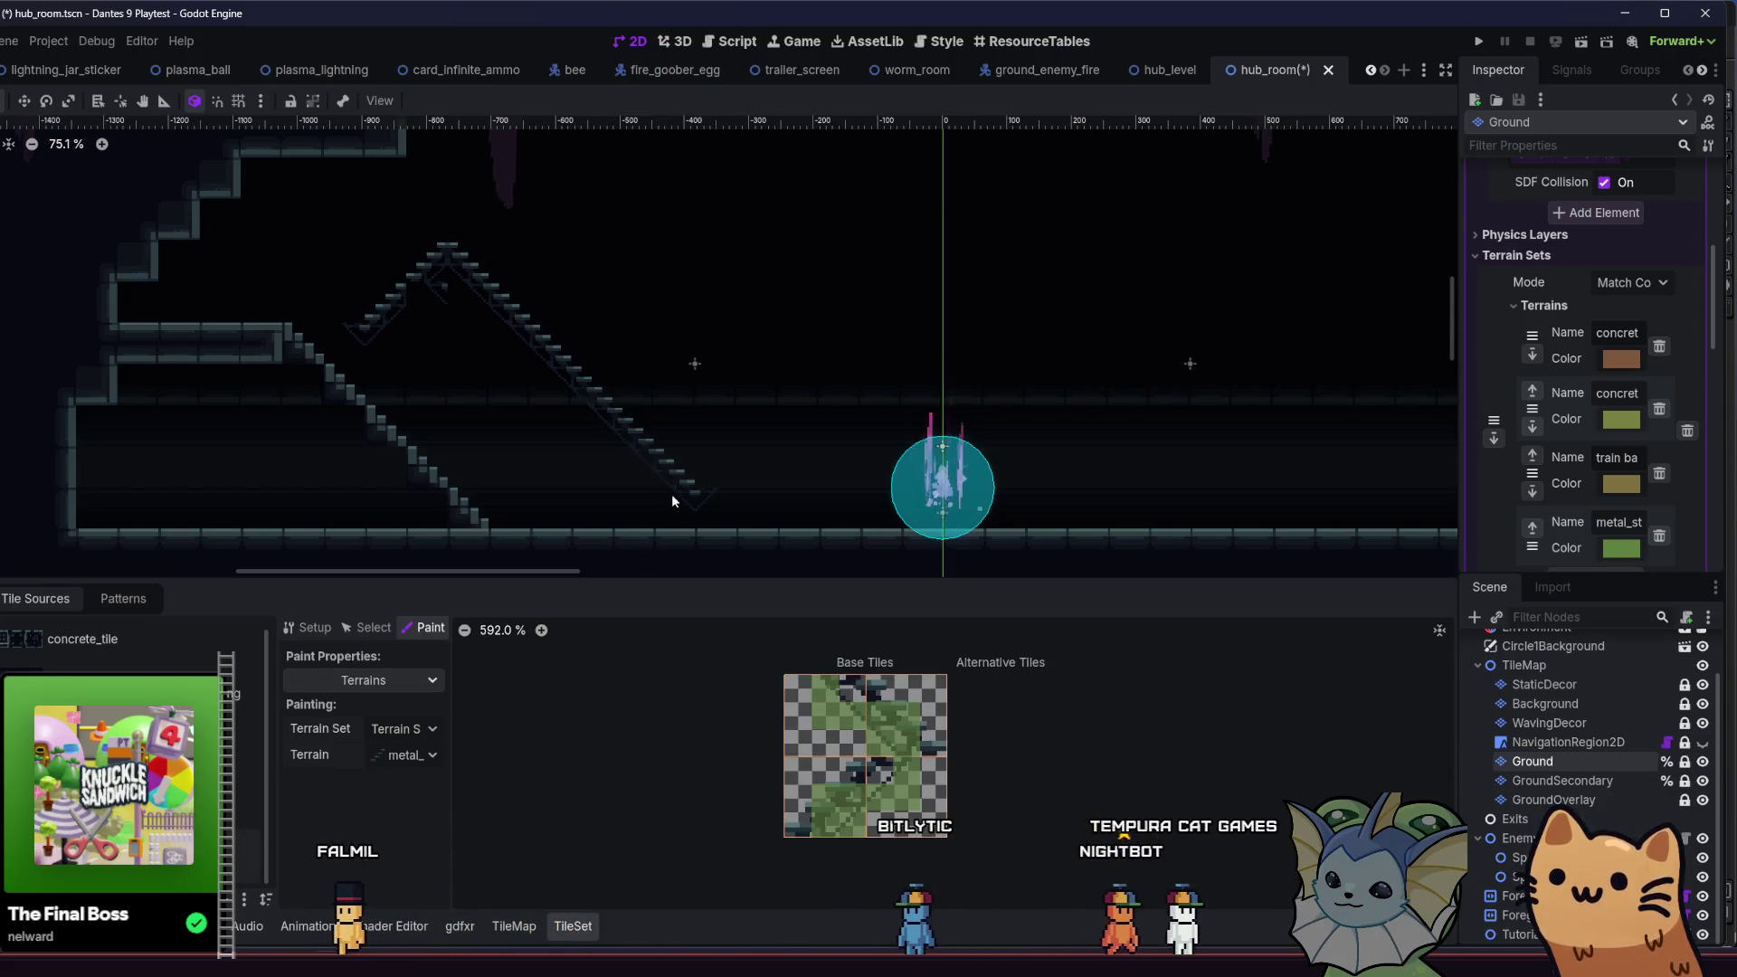
scroll(671, 492, left, 3)
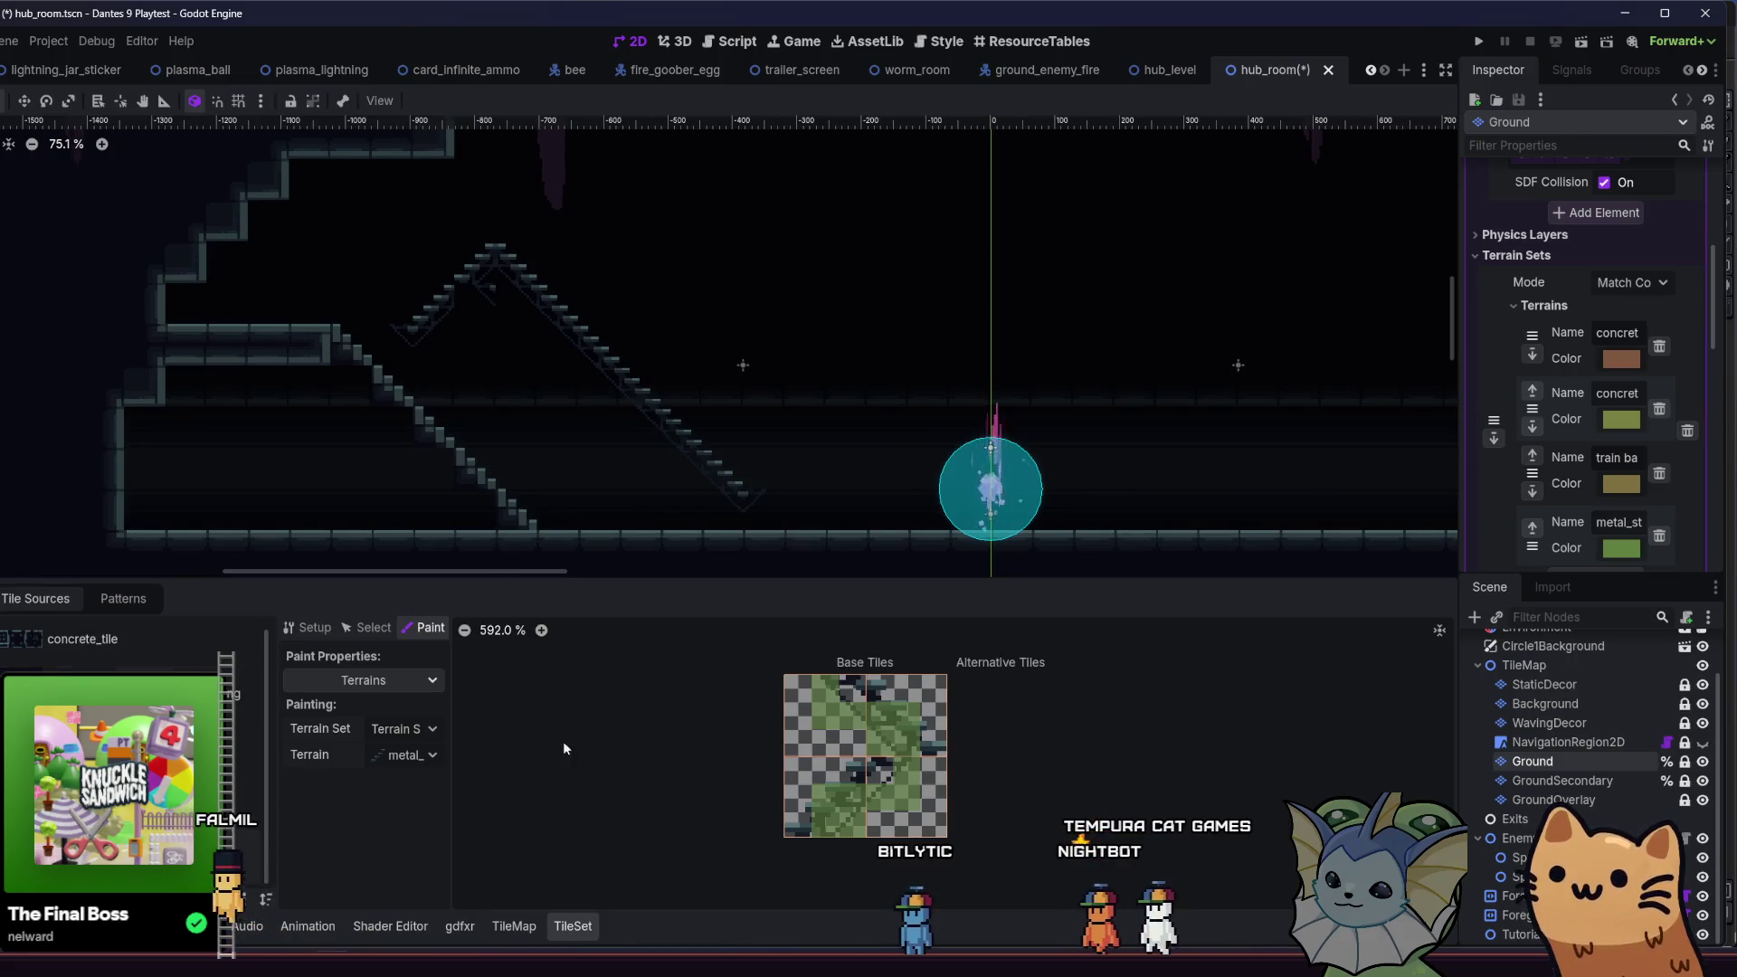
click(513, 926)
click(249, 742)
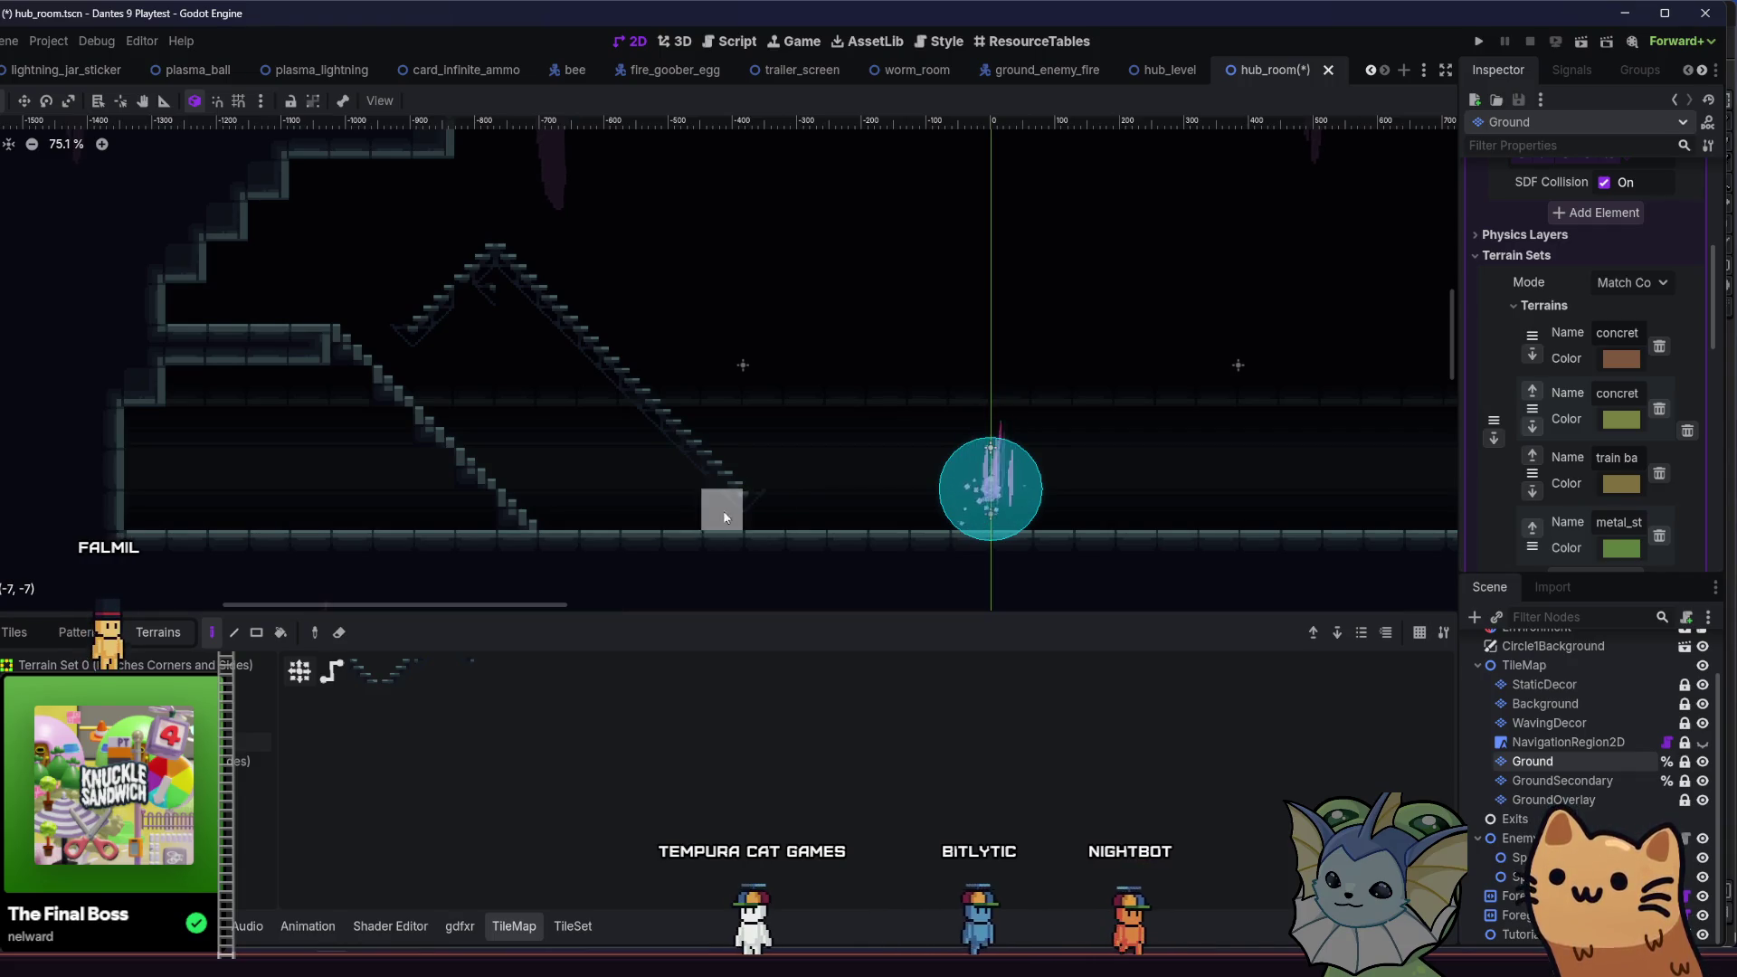
- Try extra stairs to the right and down into the floor, then undo them to keep the floor intact
click(760, 507)
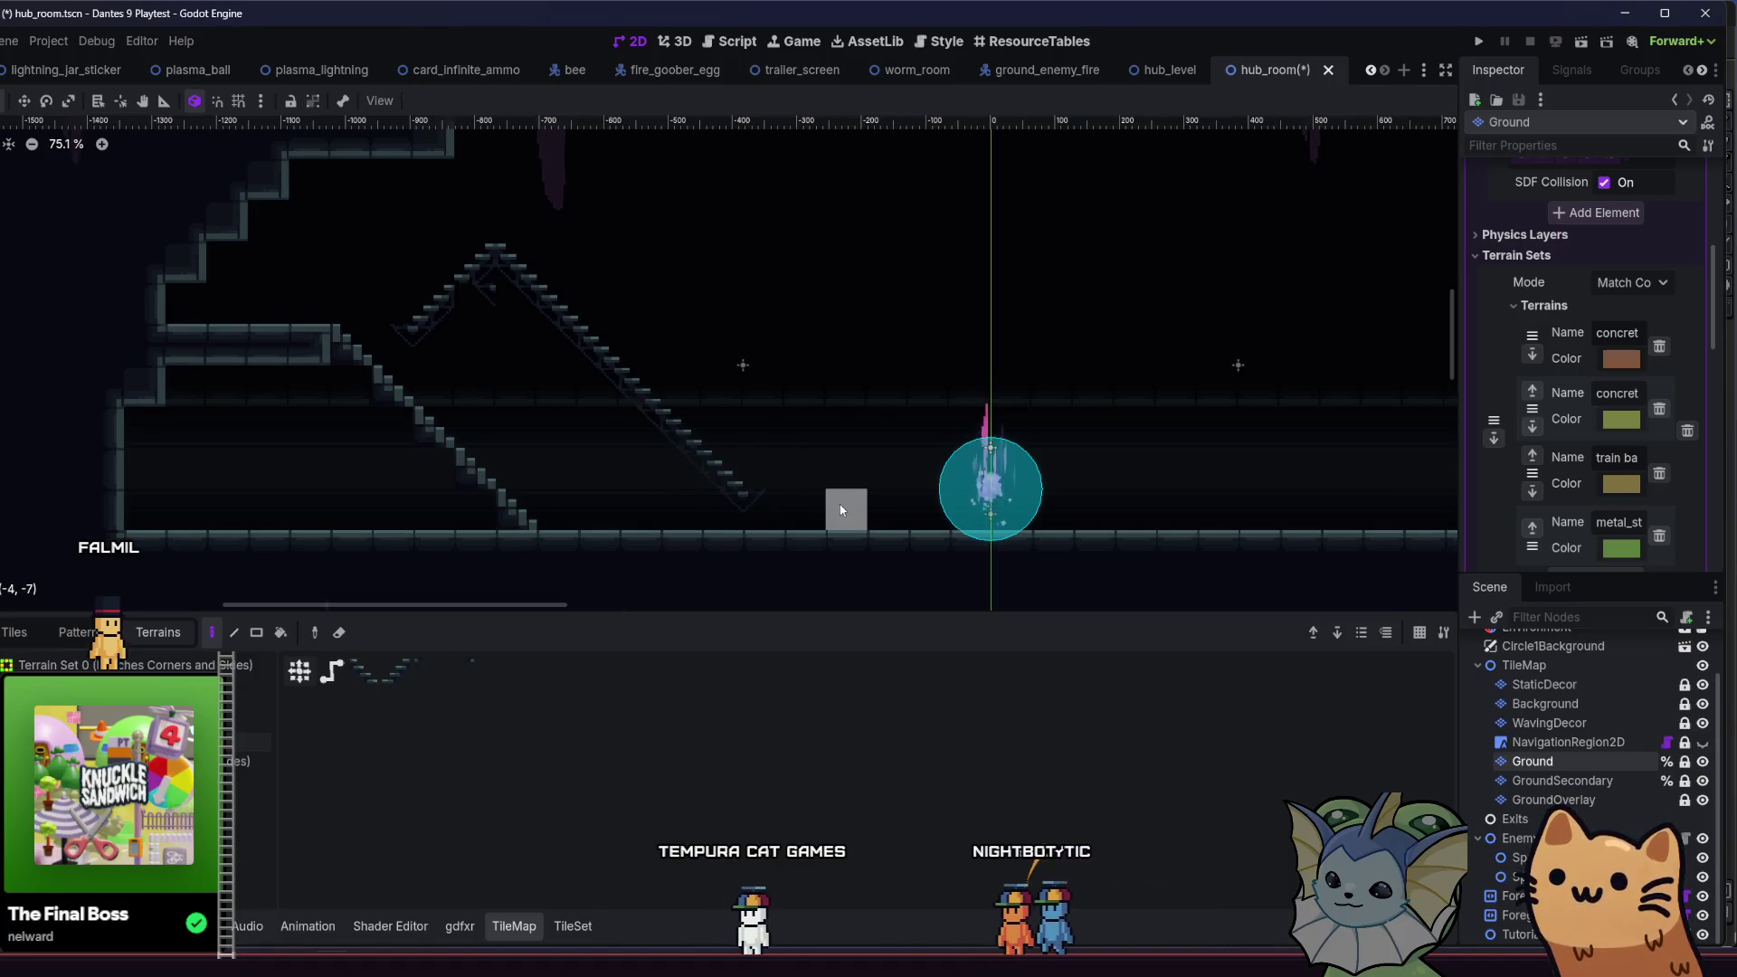
mouse_move(856, 505)
mouse_down()
mouse_move(1159, 227)
mouse_move(1177, 312)
mouse_move(1258, 415)
mouse_move(1181, 305)
mouse_move(1245, 329)
mouse_move(1176, 341)
mouse_move(1209, 346)
mouse_move(1136, 290)
mouse_move(1178, 318)
mouse_move(1154, 297)
mouse_move(1175, 344)
mouse_move(1153, 300)
mouse_move(1246, 270)
mouse_move(1227, 296)
mouse_move(1319, 233)
mouse_move(1328, 347)
mouse_move(1265, 420)
mouse_move(1293, 499)
mouse_move(1198, 335)
mouse_up()
mouse_move(1330, 226)
mouse_down()
mouse_move(1332, 380)
mouse_move(1276, 231)
mouse_move(1241, 312)
mouse_move(1063, 319)
mouse_move(866, 505)
mouse_move(999, 362)
mouse_move(758, 500)
mouse_move(773, 536)
mouse_up()
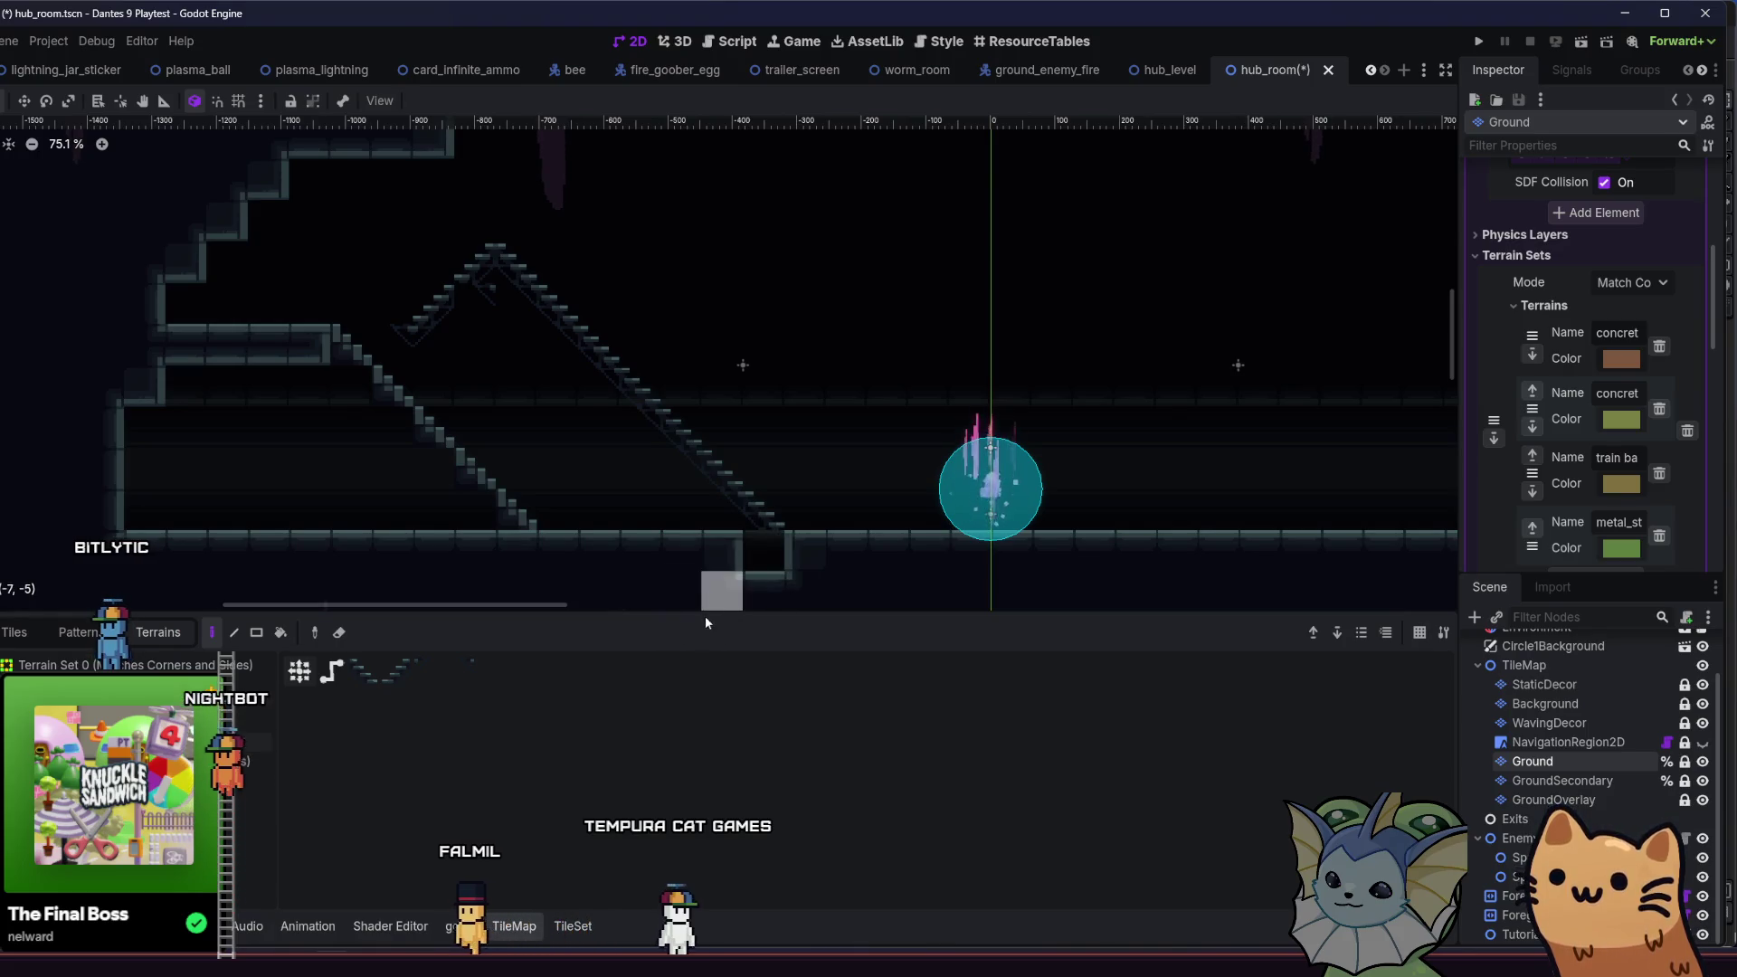
key(ctrl+z)
mouse_move(764, 494)
mouse_down()
mouse_move(805, 544)
mouse_move(808, 582)
mouse_move(760, 582)
mouse_move(808, 556)
mouse_up()
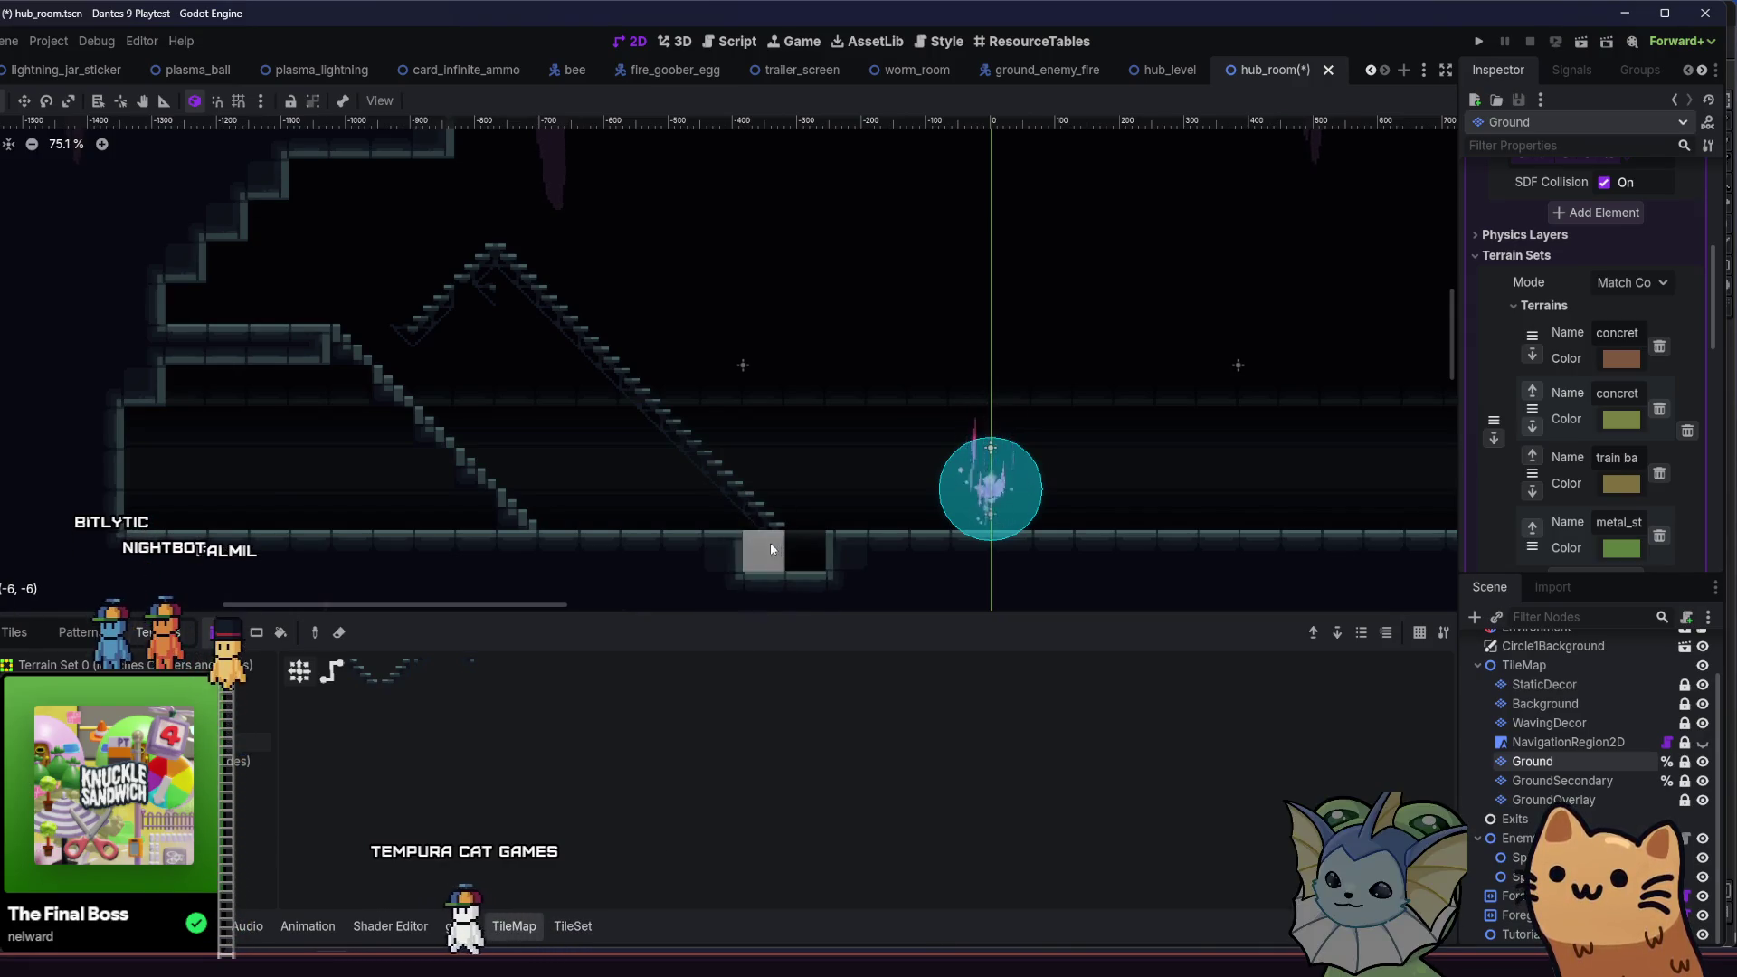
key(ctrl+z)
key(ctrl+z)
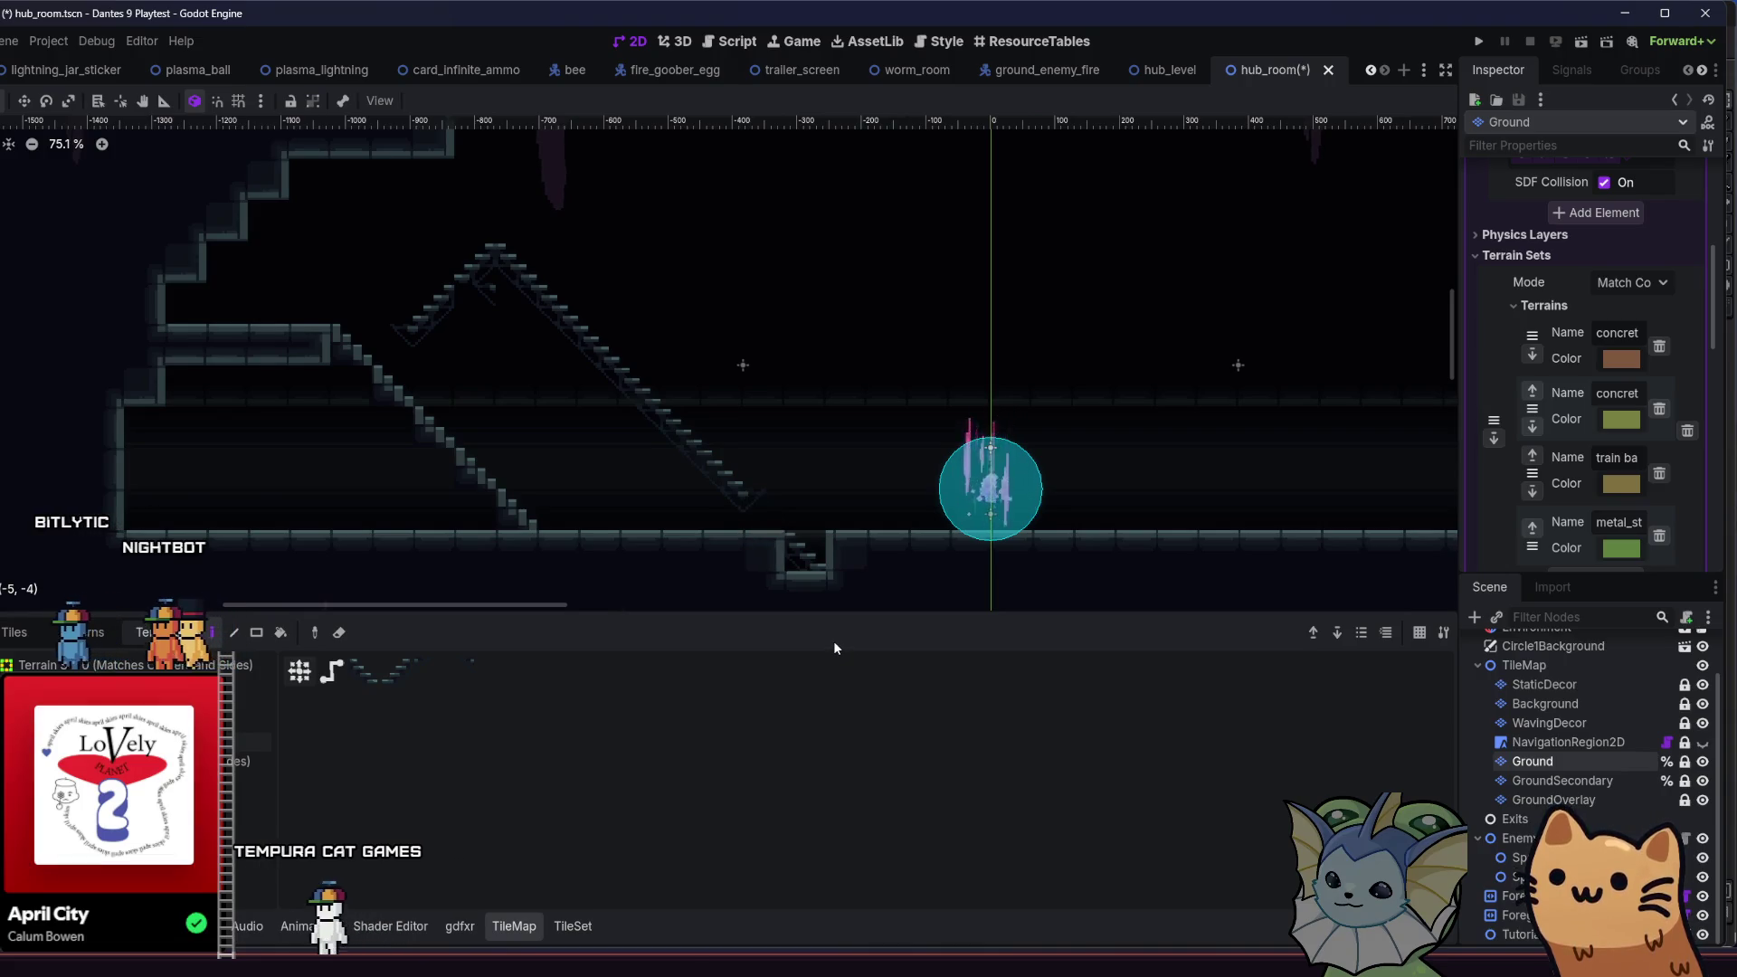
key(ctrl+z)
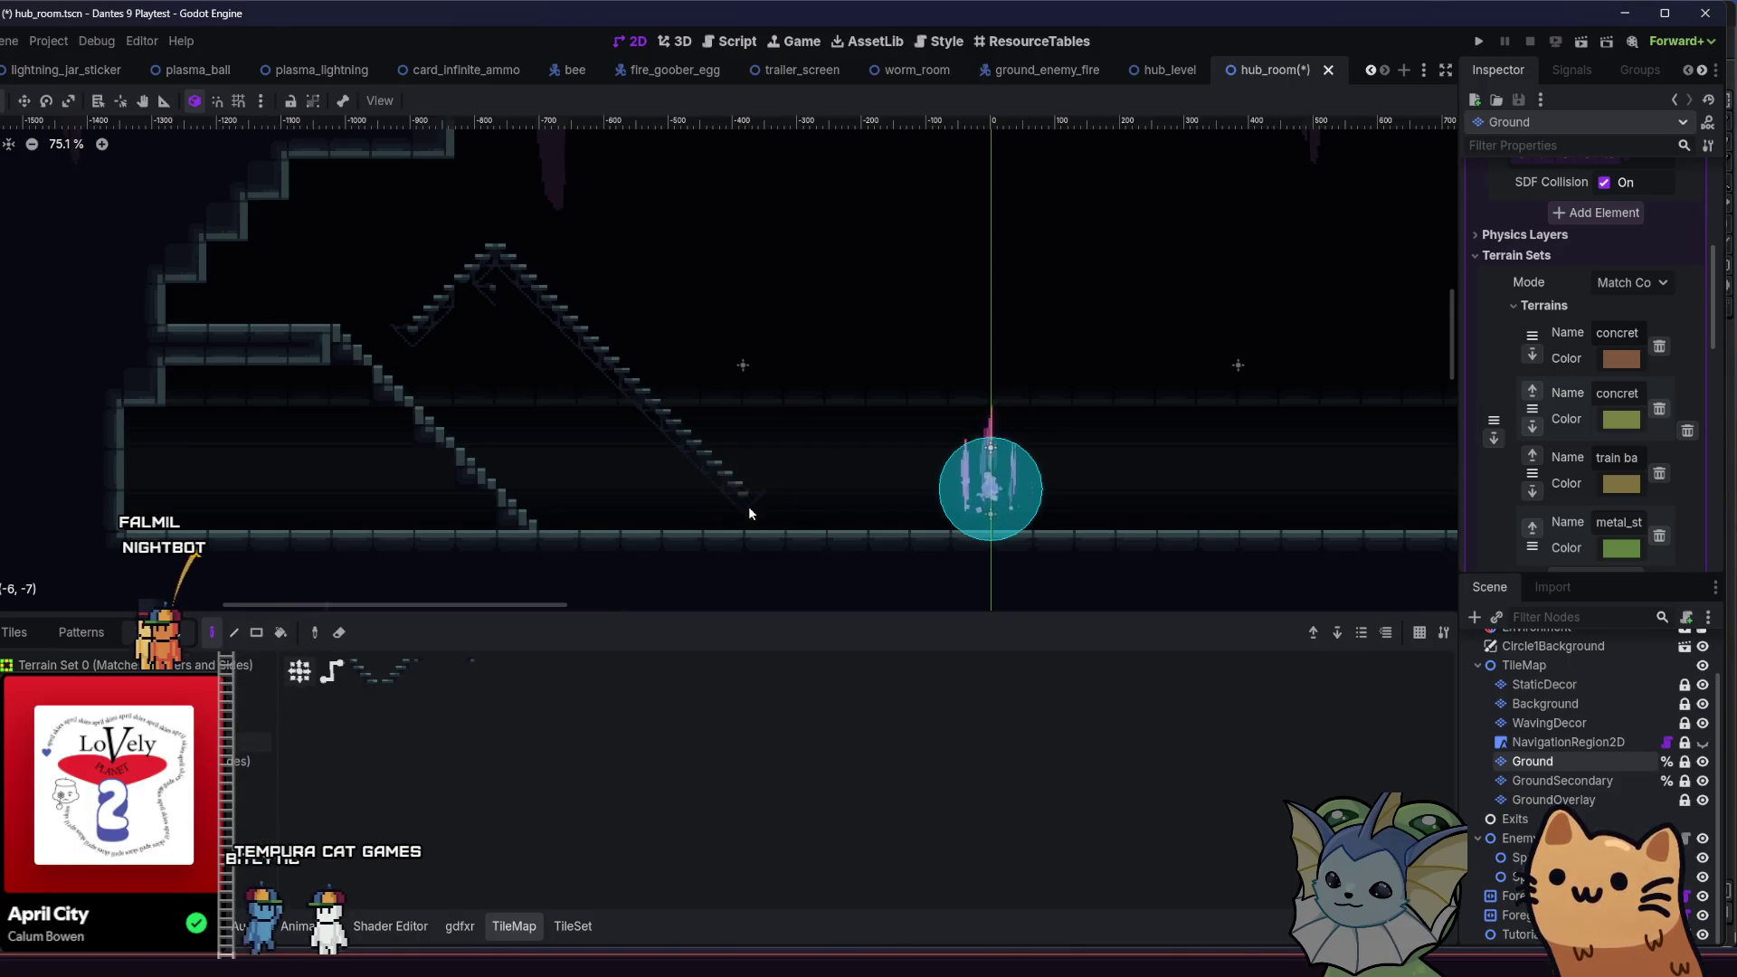
- Fill the floor gap and add a small peaked staircase near the orb, browsing the Tiles and Patterns lists
click(833, 503)
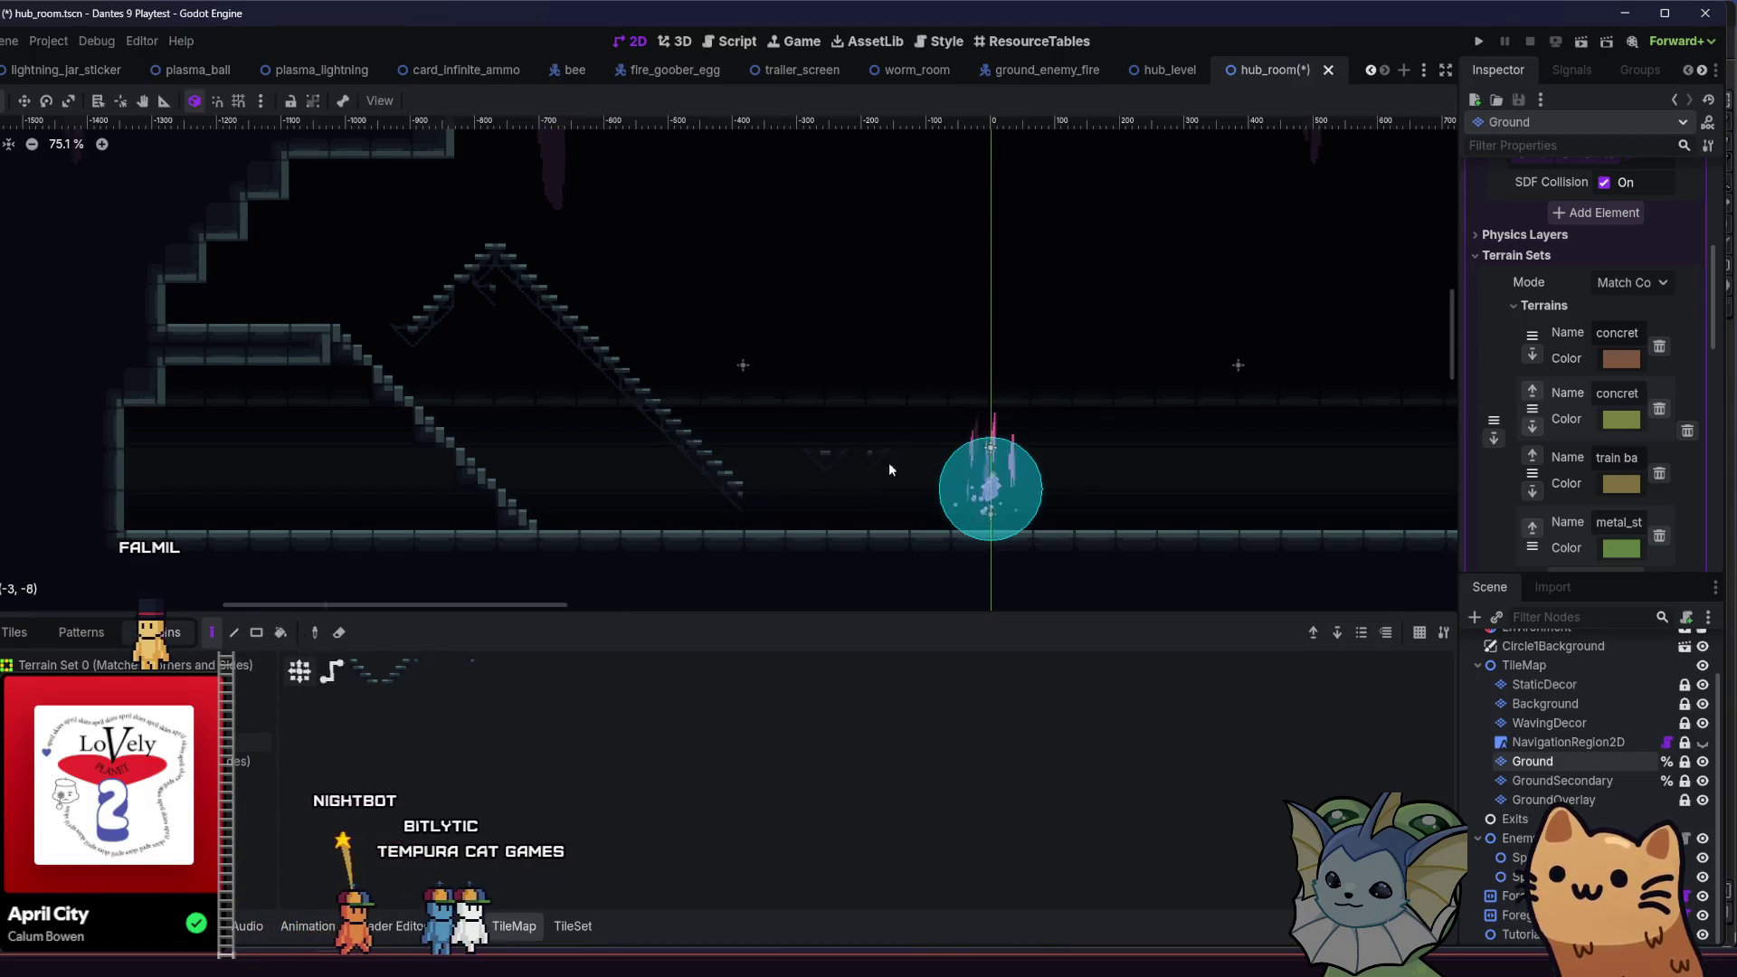
click(879, 418)
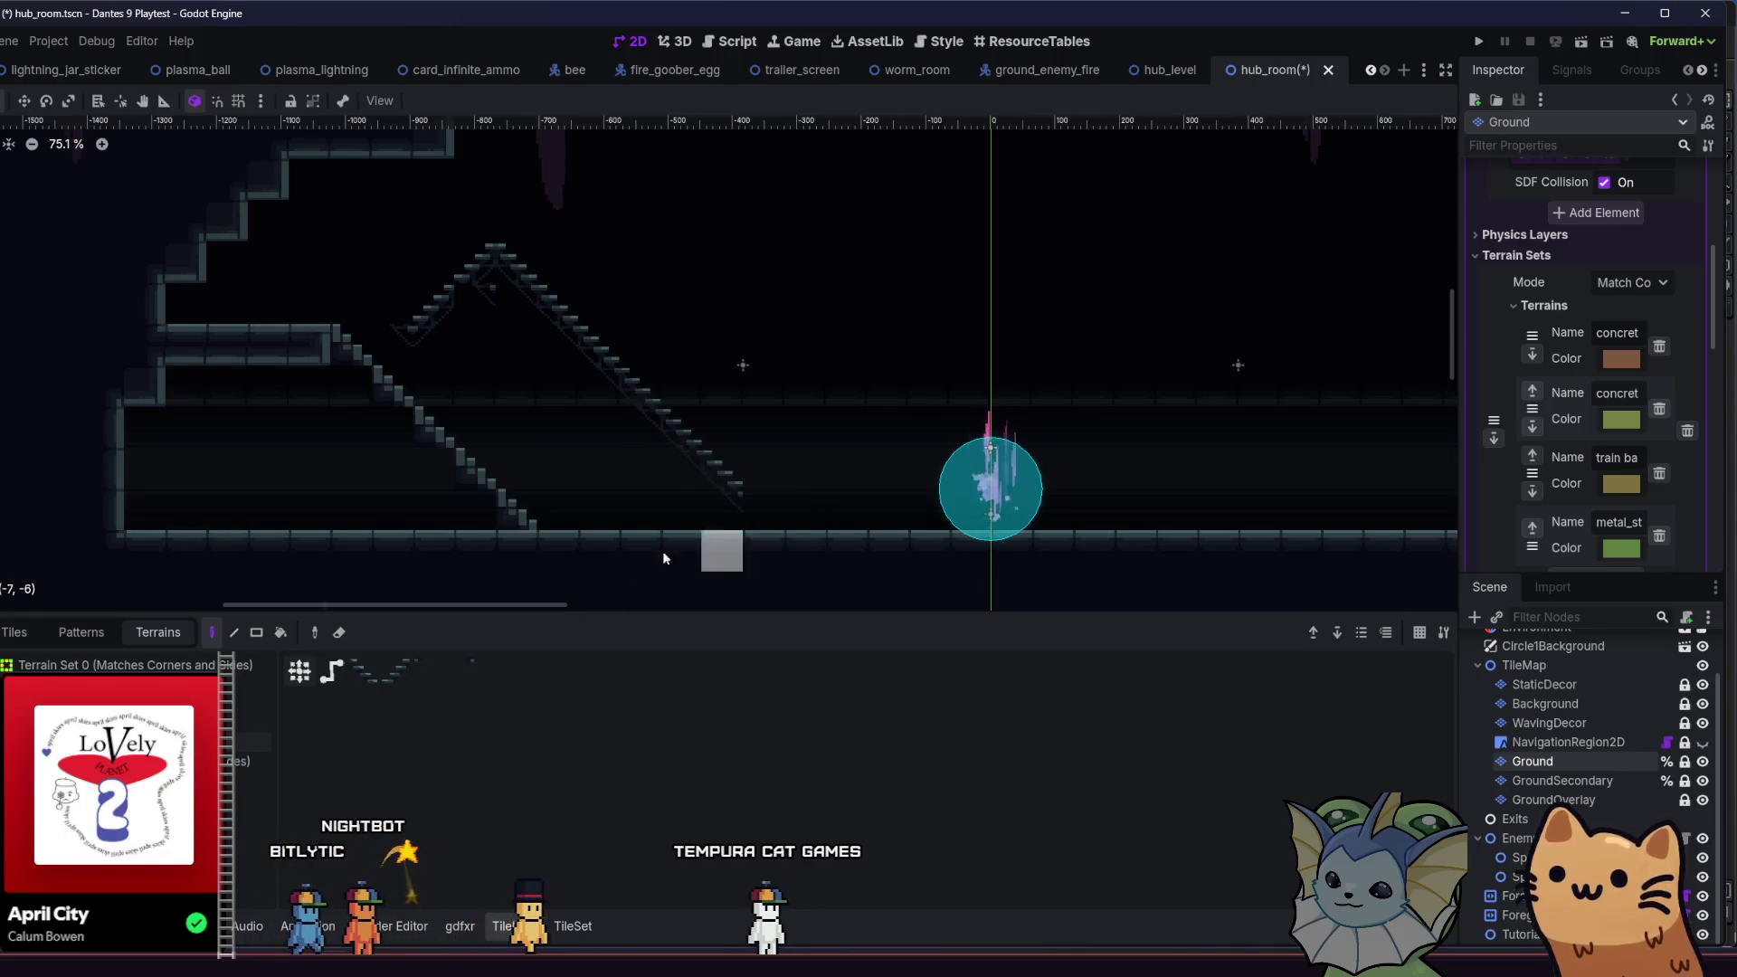
click(16, 634)
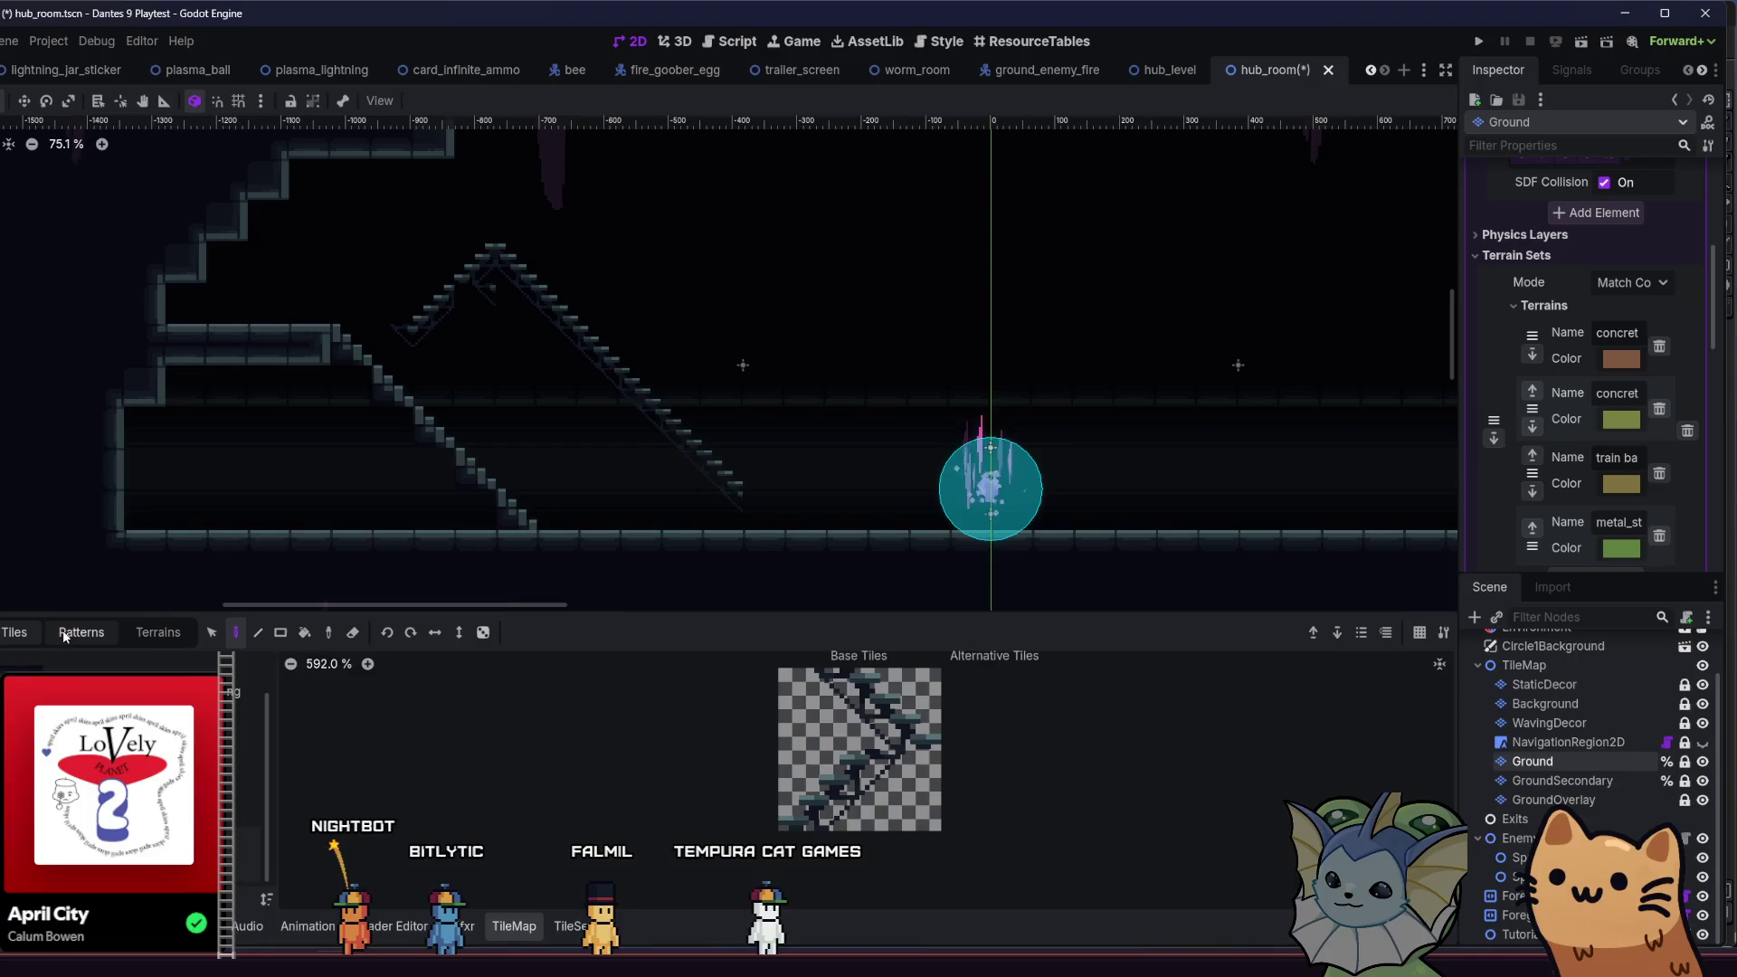
click(108, 633)
click(158, 632)
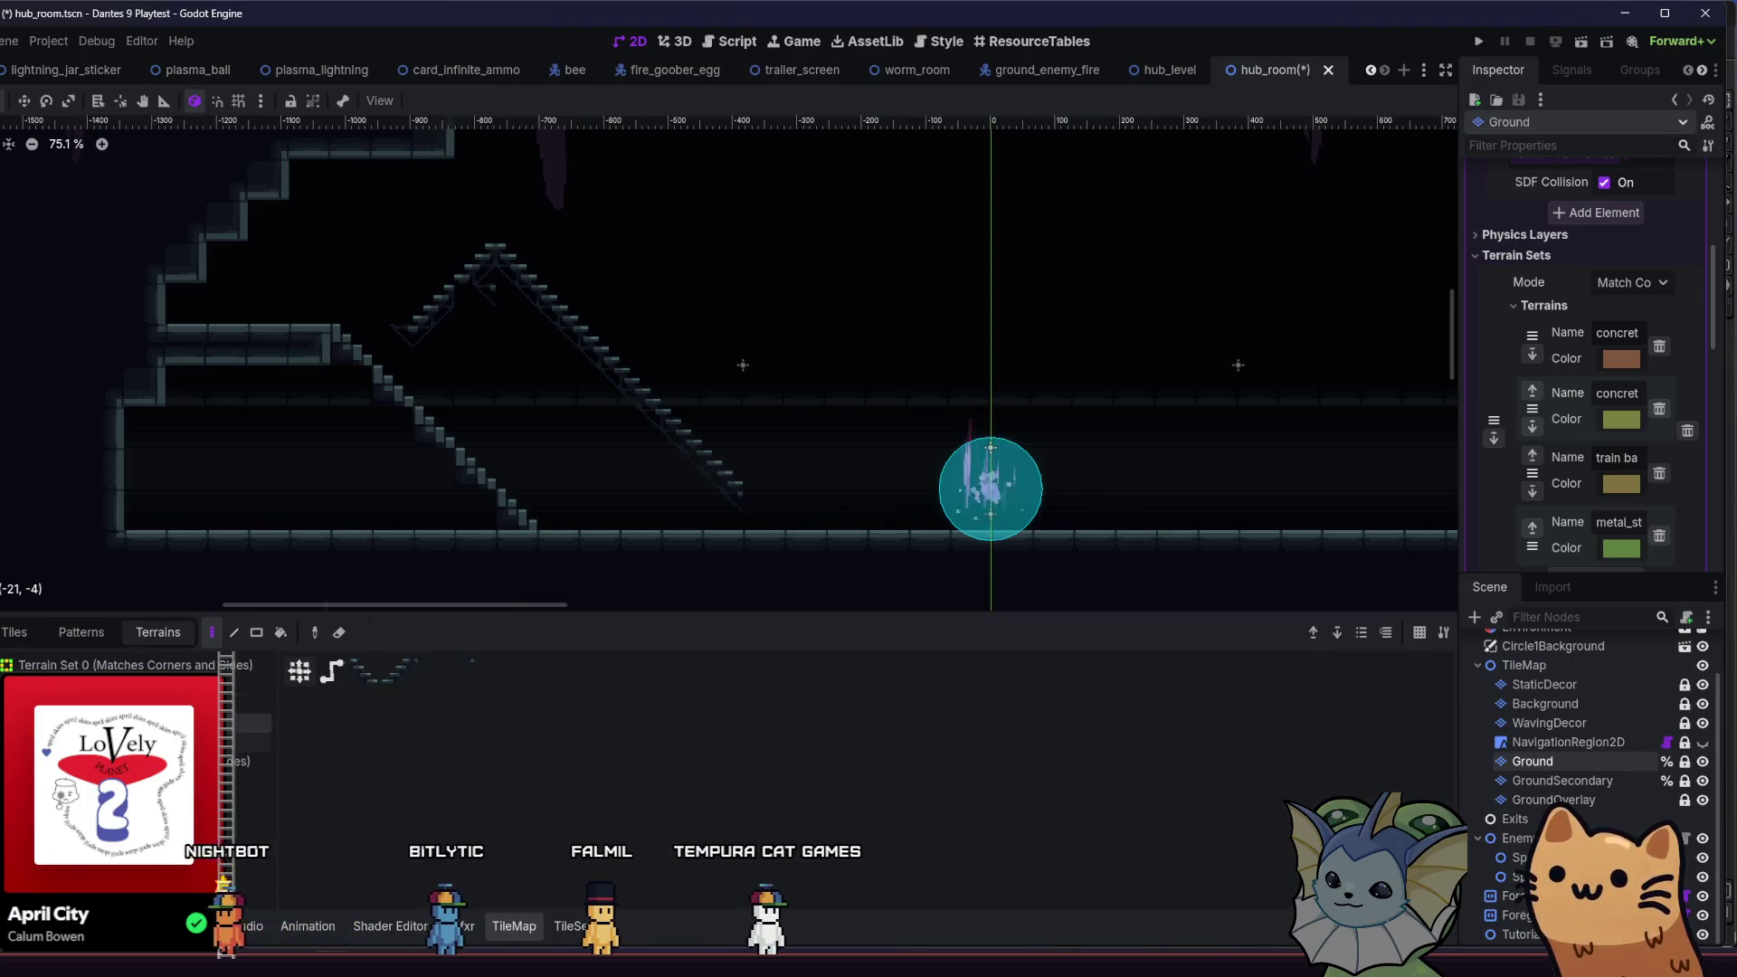
click(549, 928)
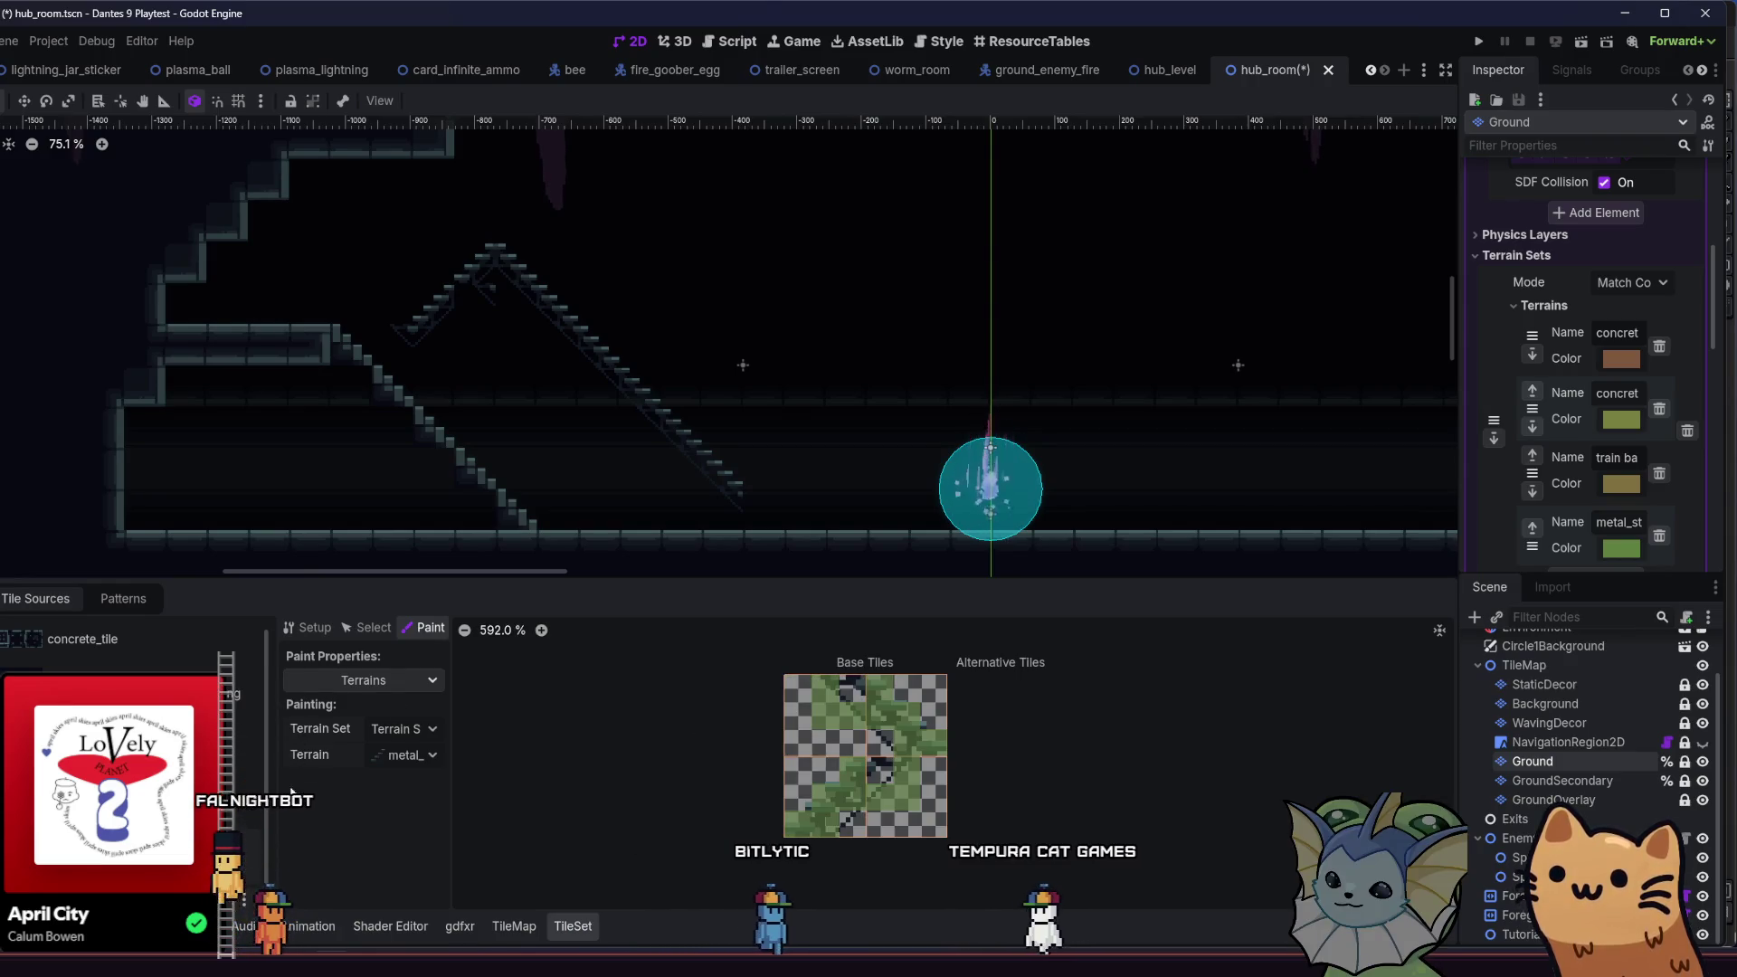
- Undo the small staircase near the orb, then paint and undo a test staircase rising to the upper right
click(520, 918)
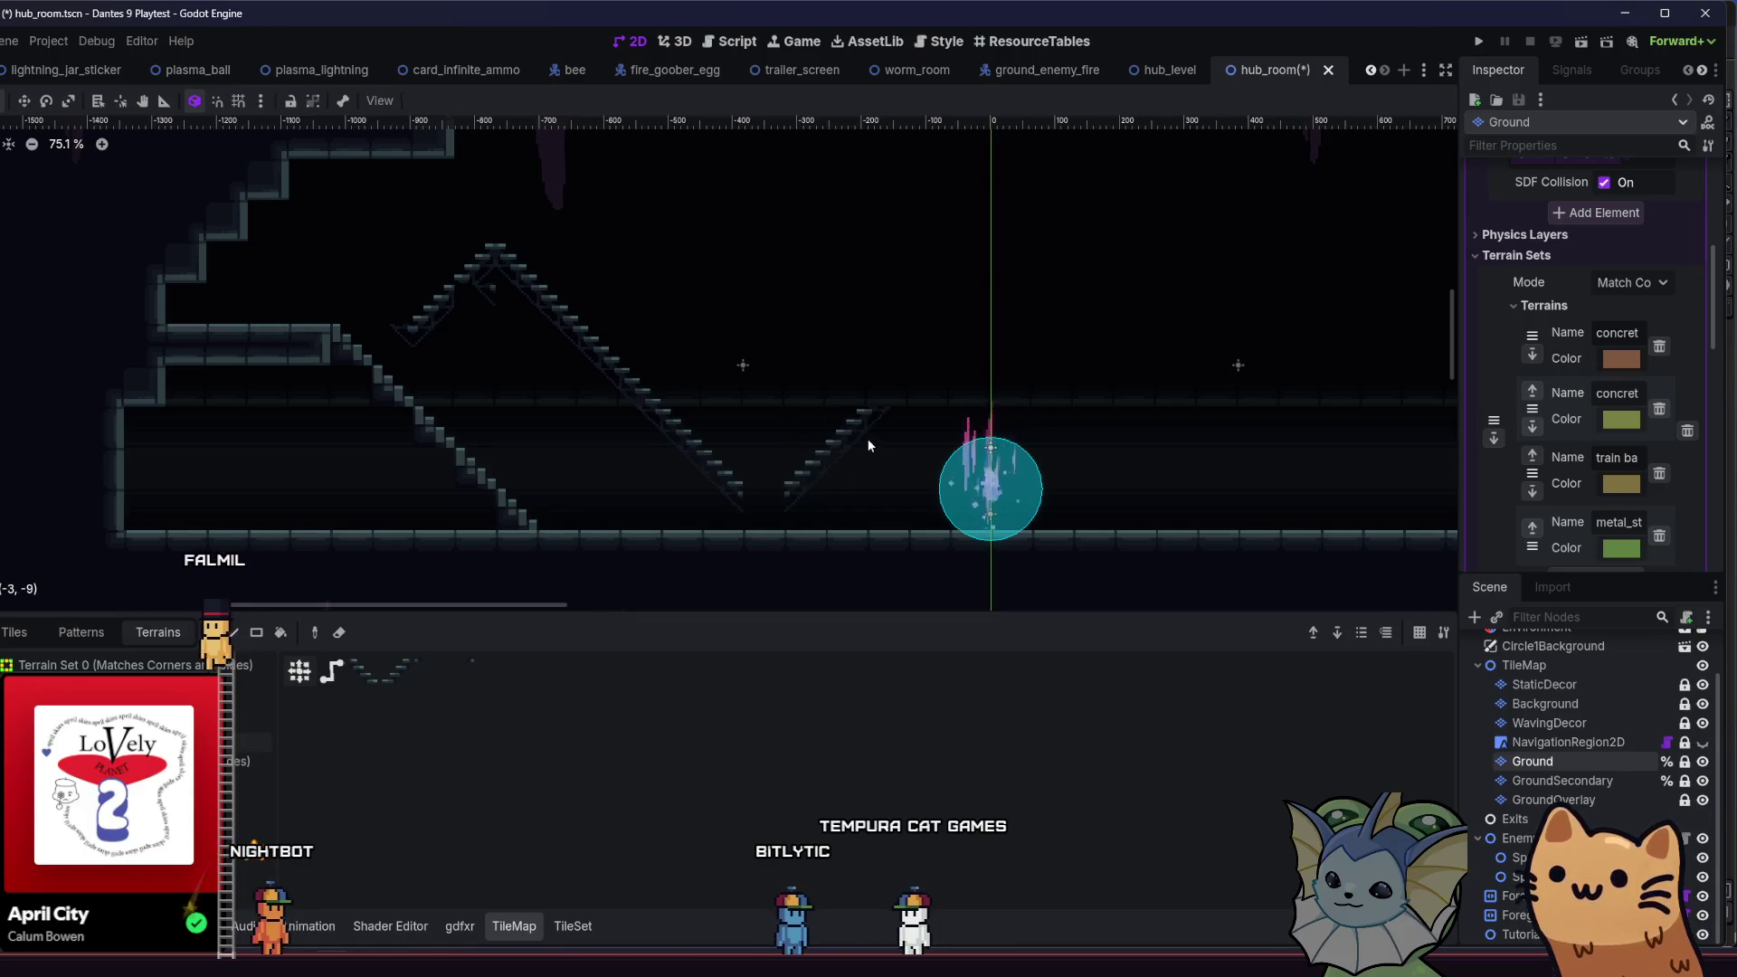
key(ctrl+z)
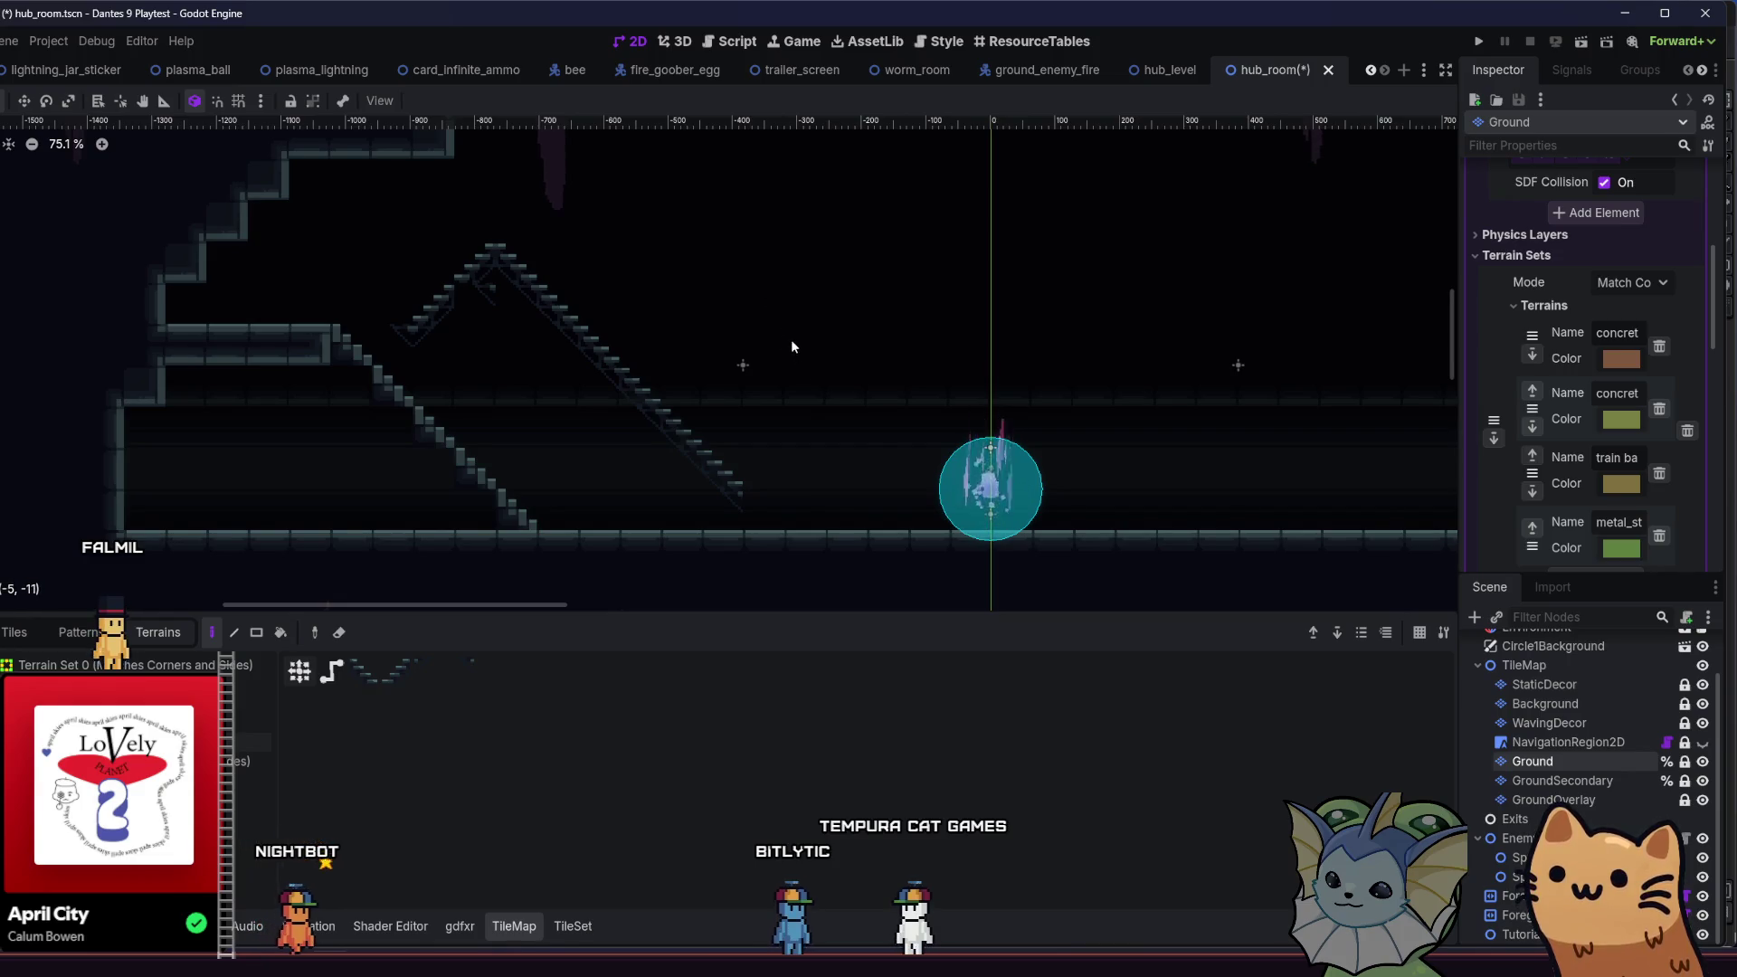
drag(804, 383, 959, 265)
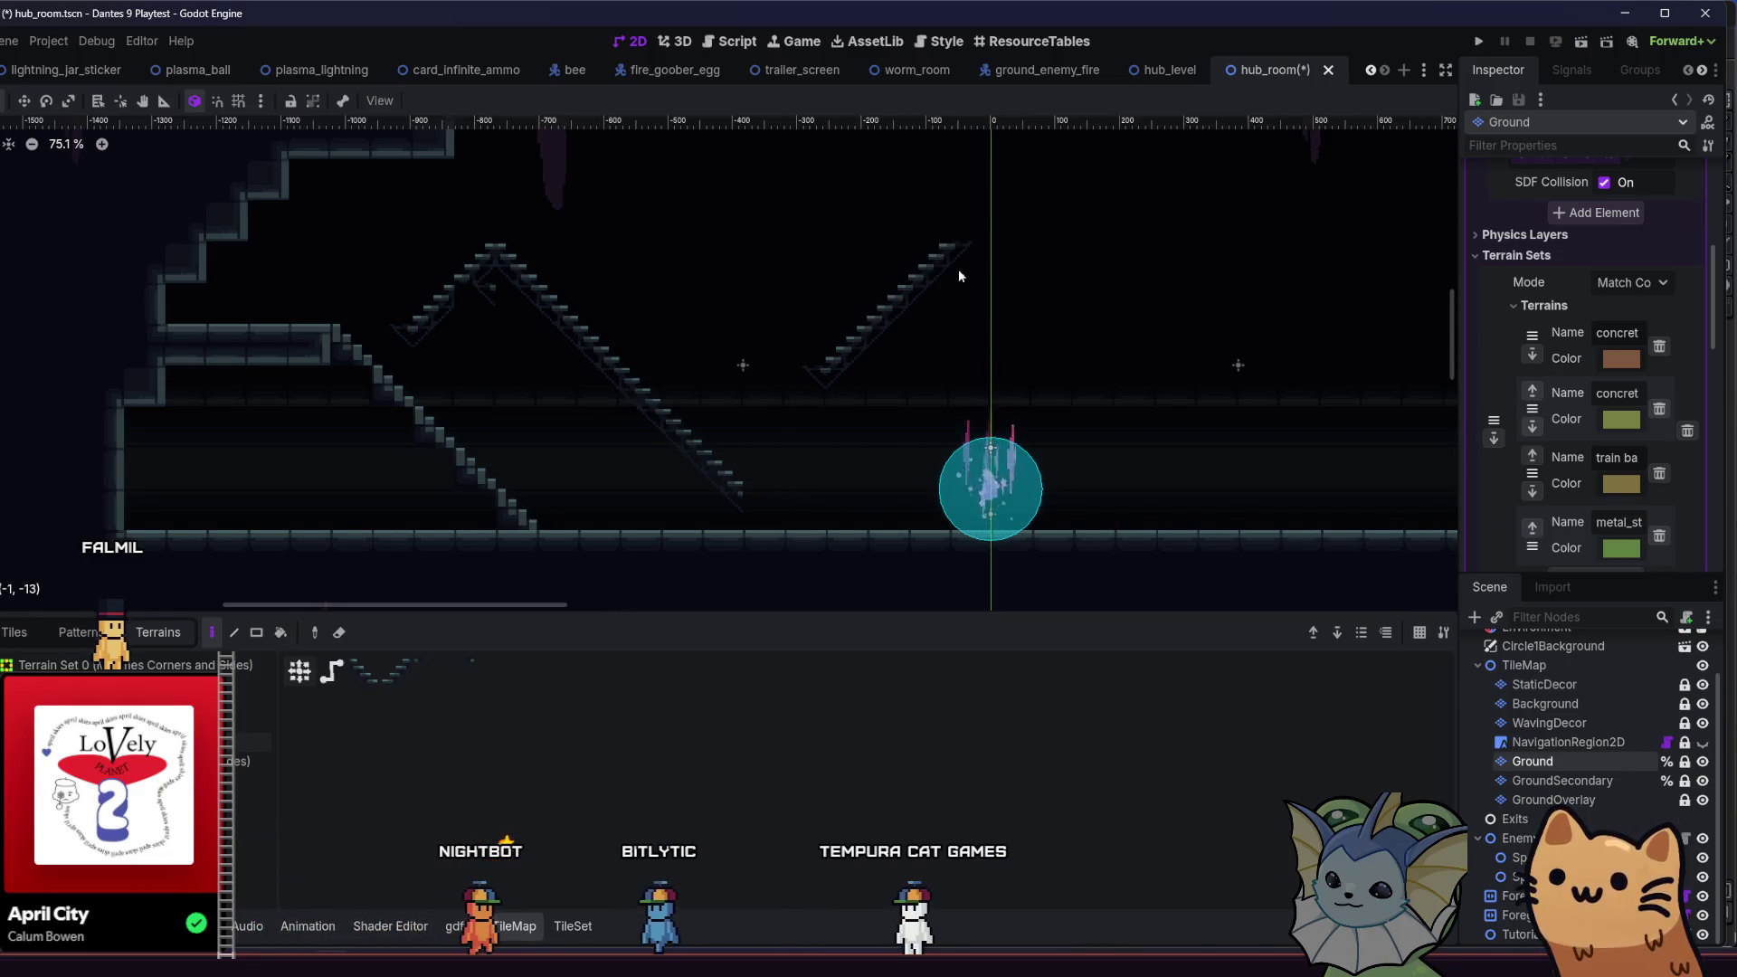
click(1007, 226)
key(ctrl+z)
key(ctrl+z)
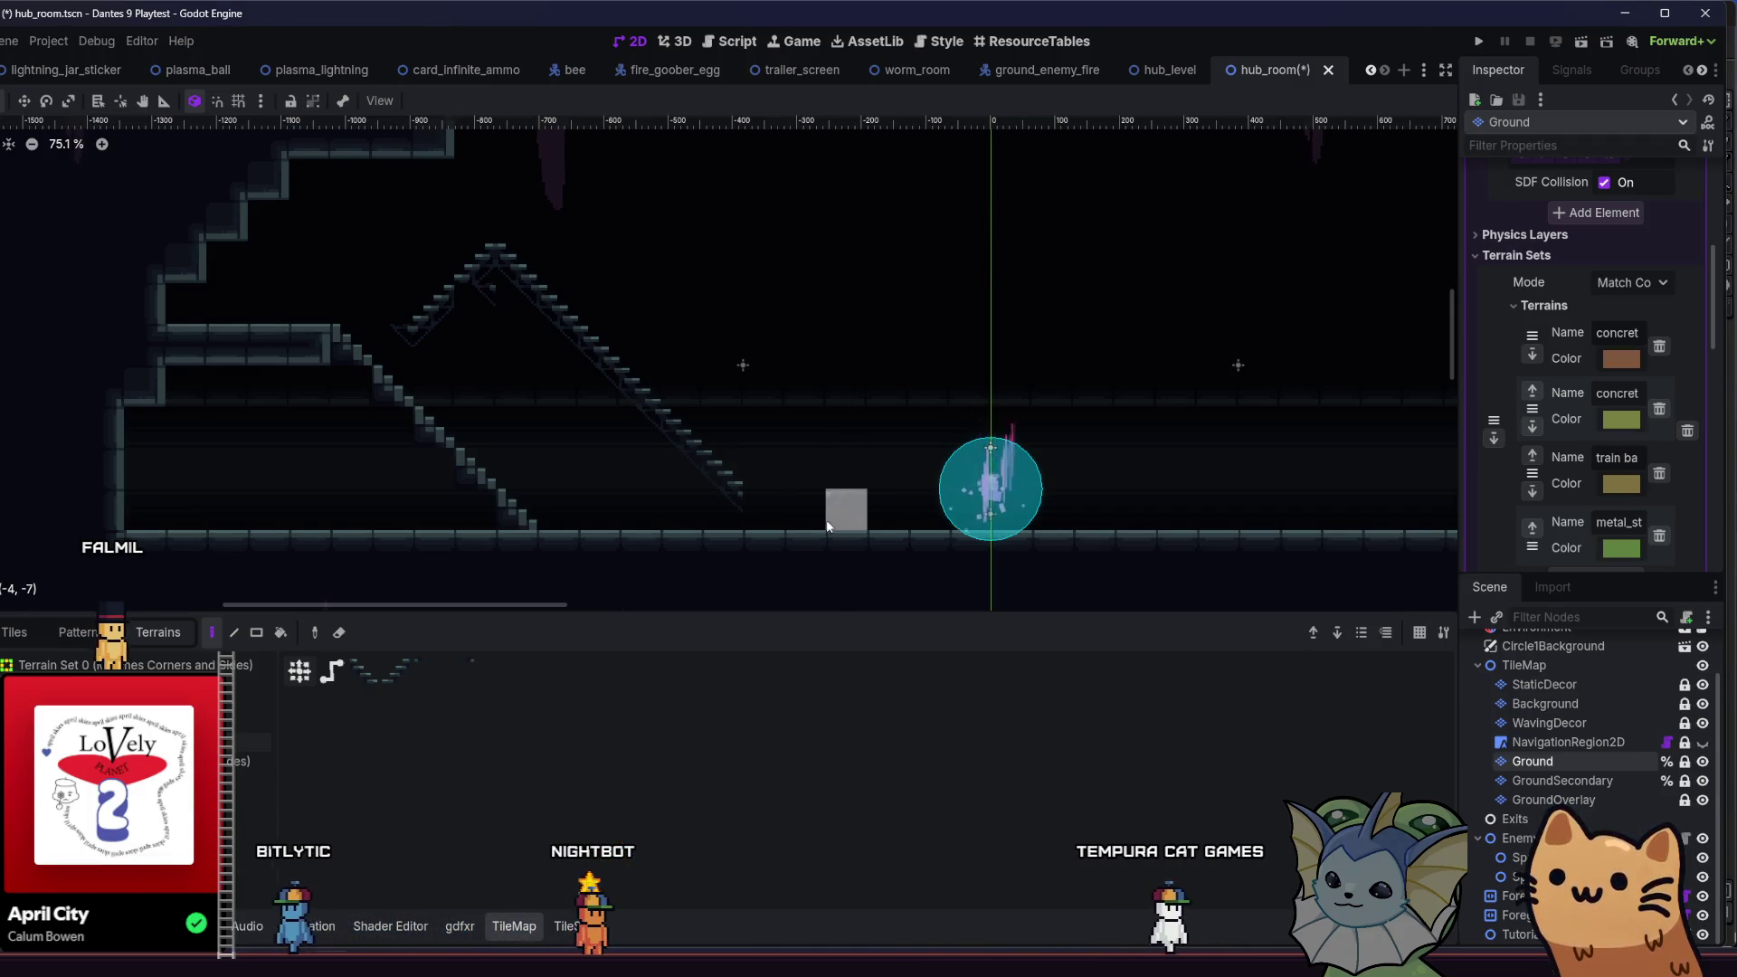
click(563, 926)
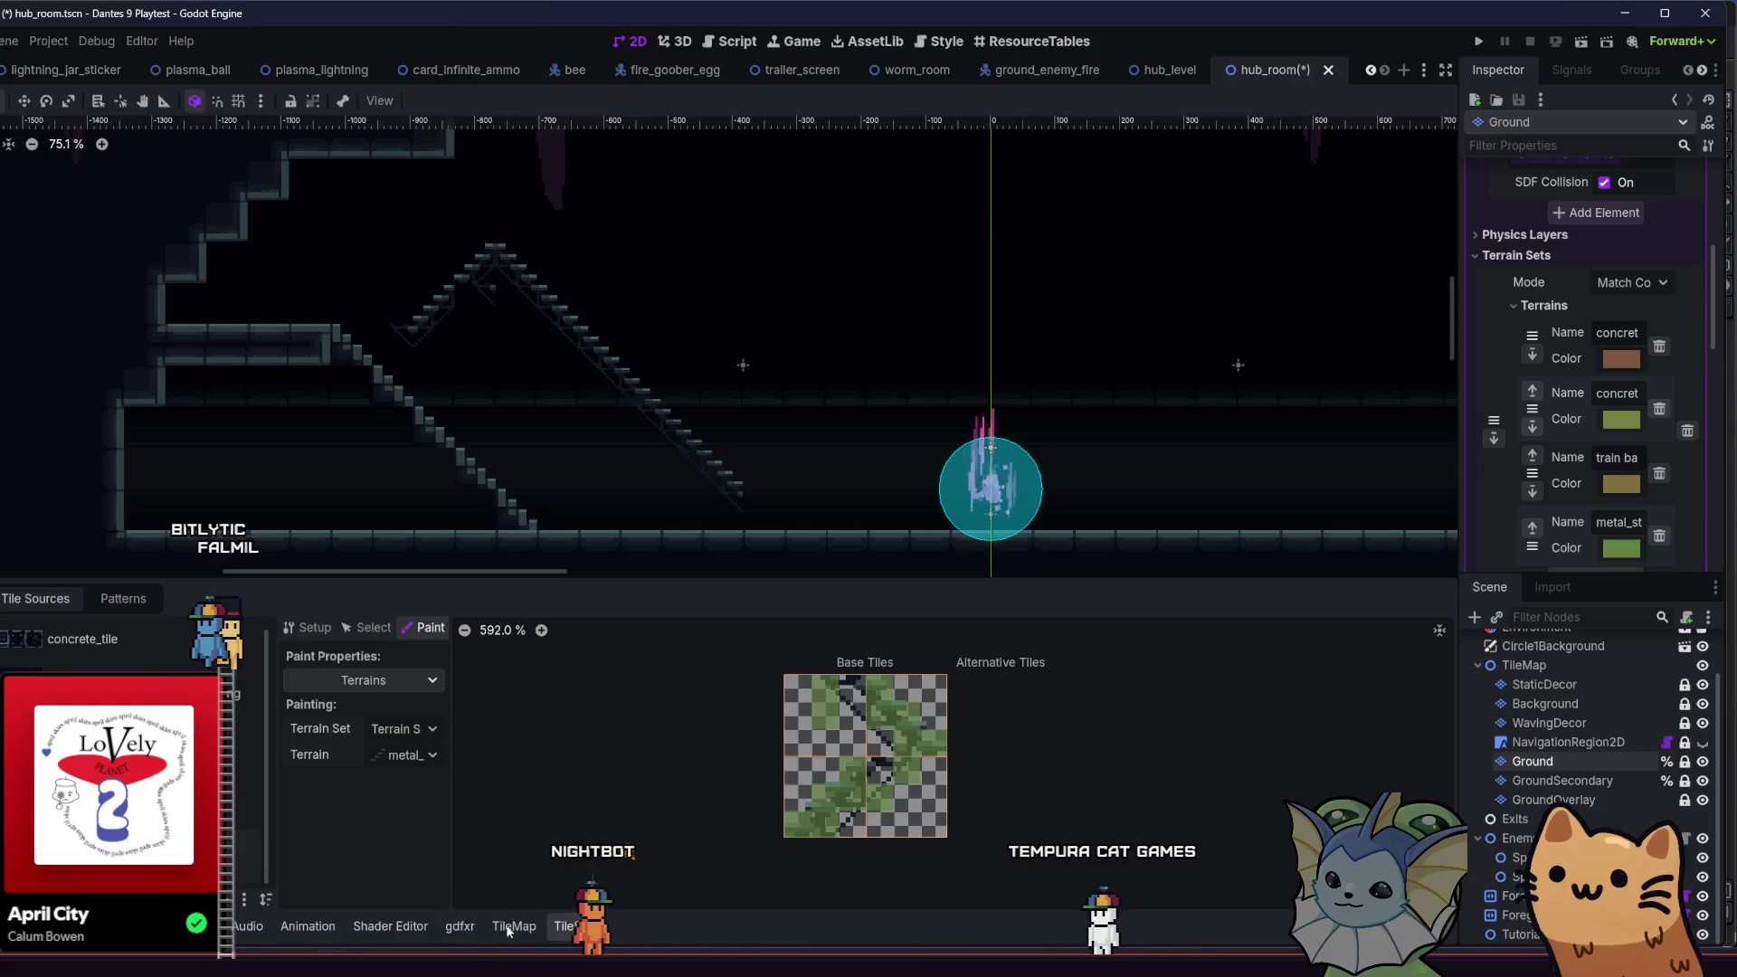
- Save hub_room.tscn and bring the TileMap painting panel back up
key(ctrl+s)
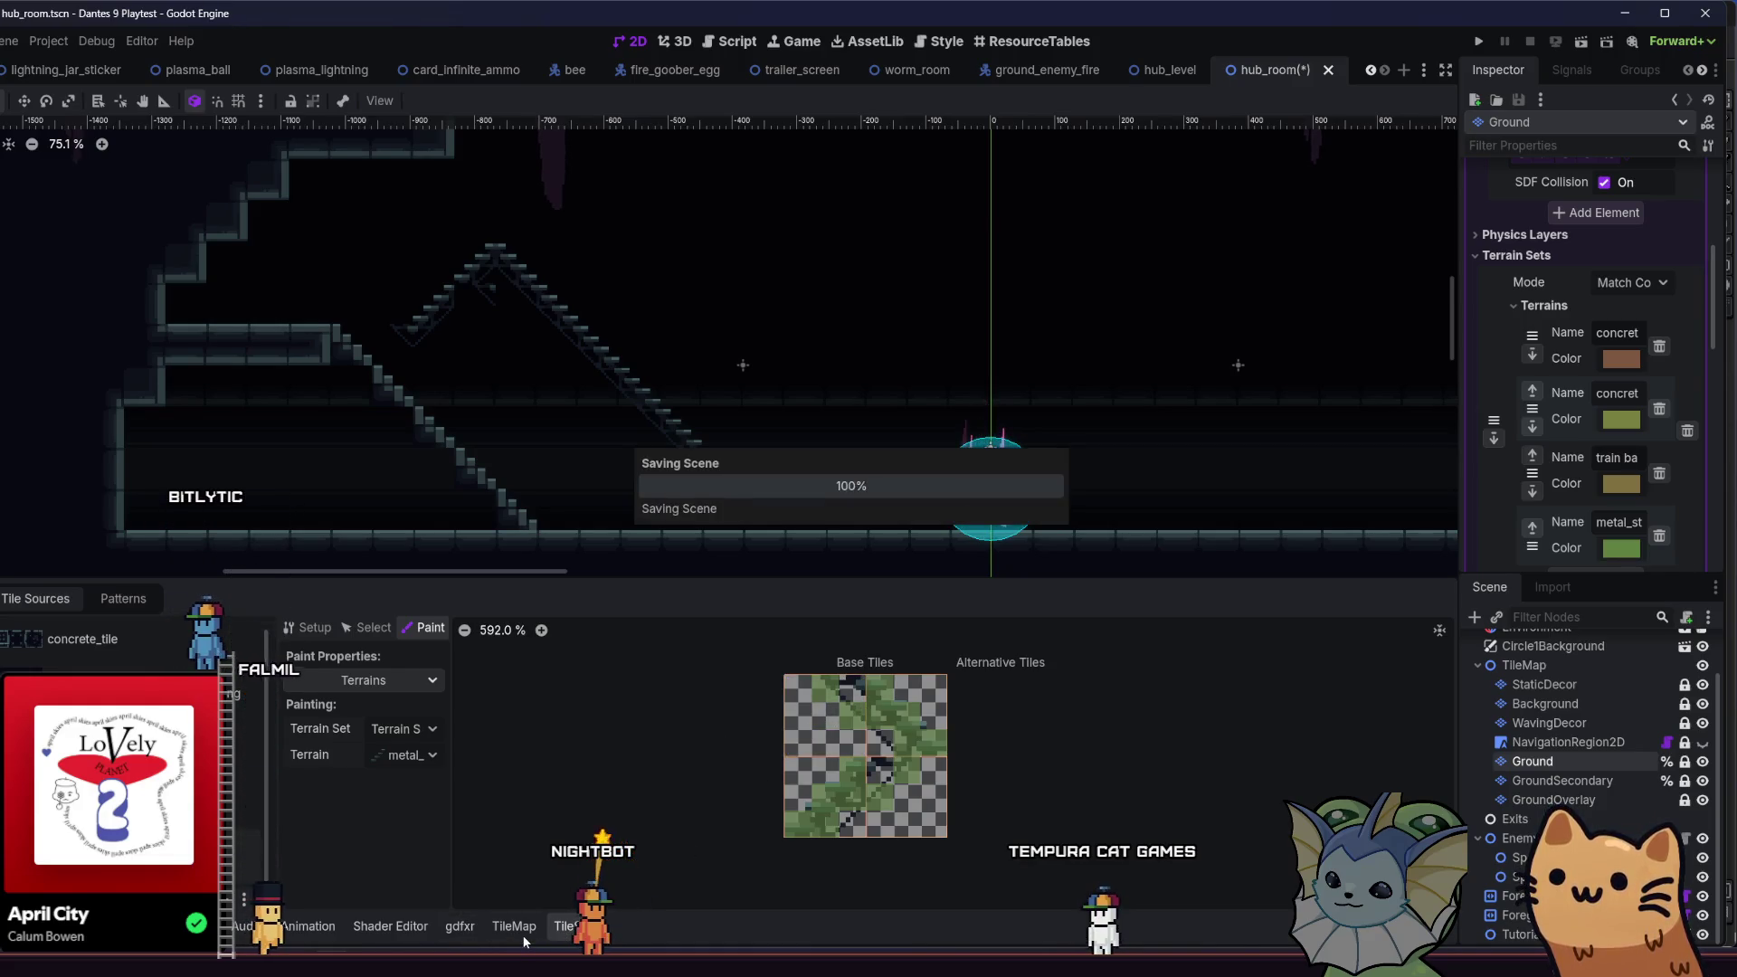
click(513, 926)
click(514, 927)
click(514, 926)
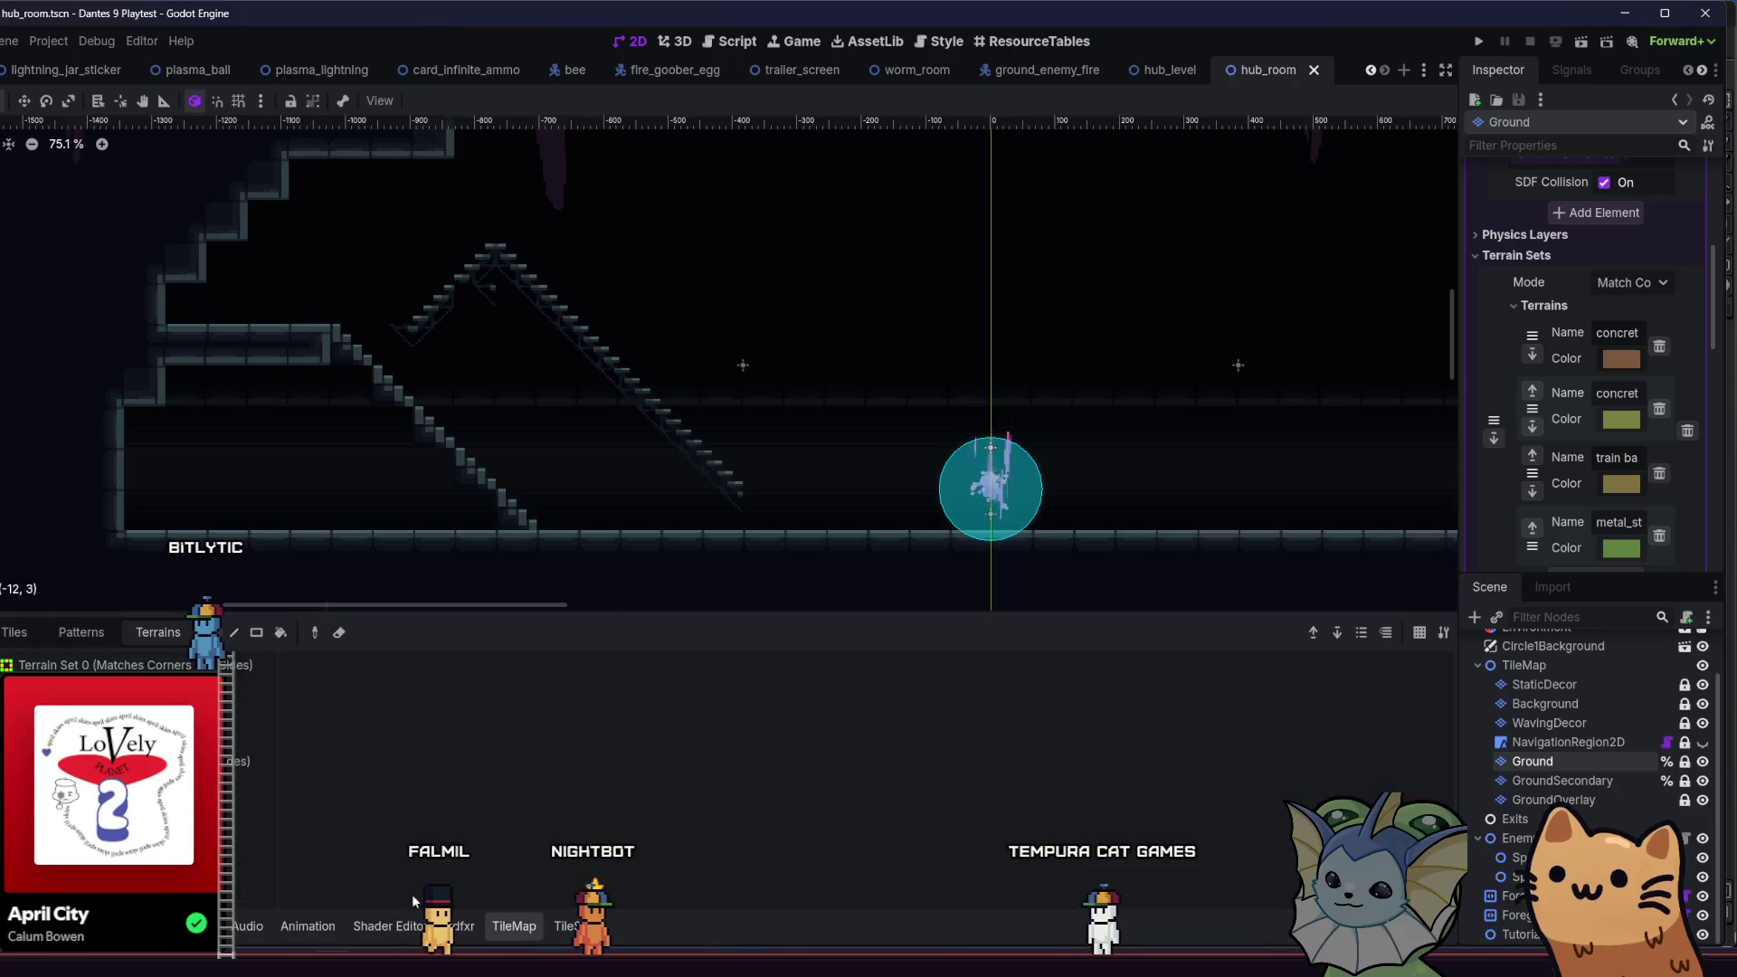
- Paint a clean diagonal metal staircase in the room's middle descending toward the orb
mouse_move(907, 487)
mouse_down()
mouse_move(846, 426)
mouse_move(851, 452)
mouse_up()
drag(764, 335, 688, 288)
drag(720, 355, 852, 492)
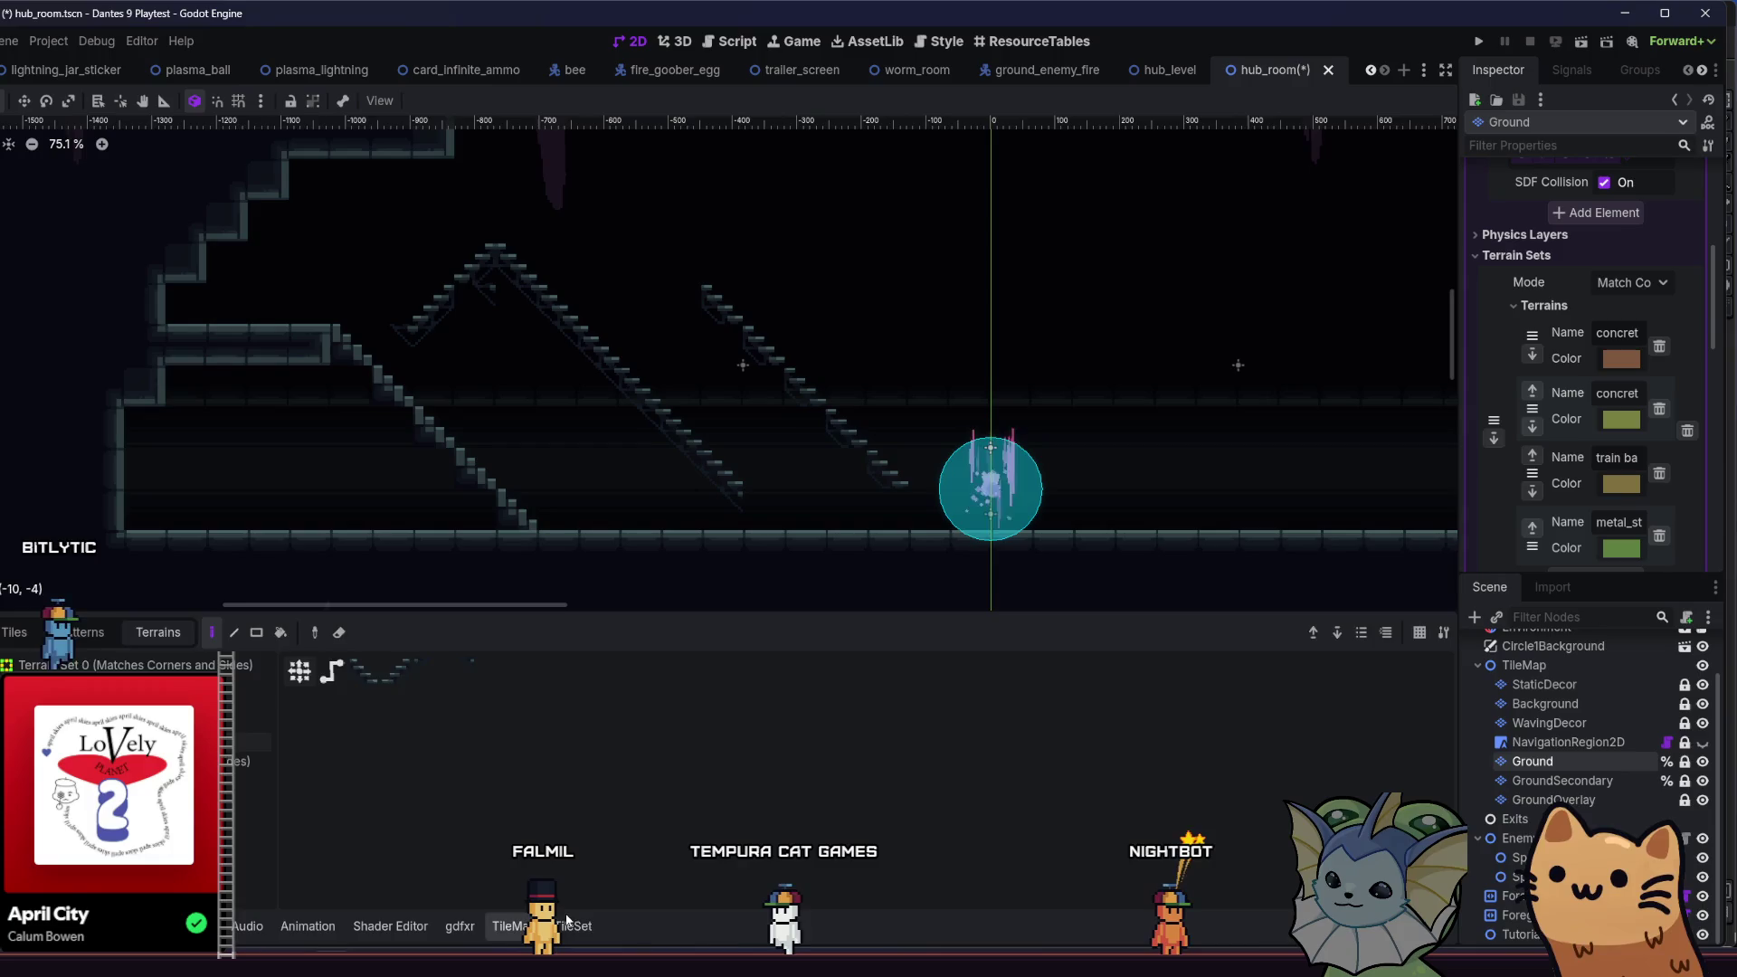
click(564, 919)
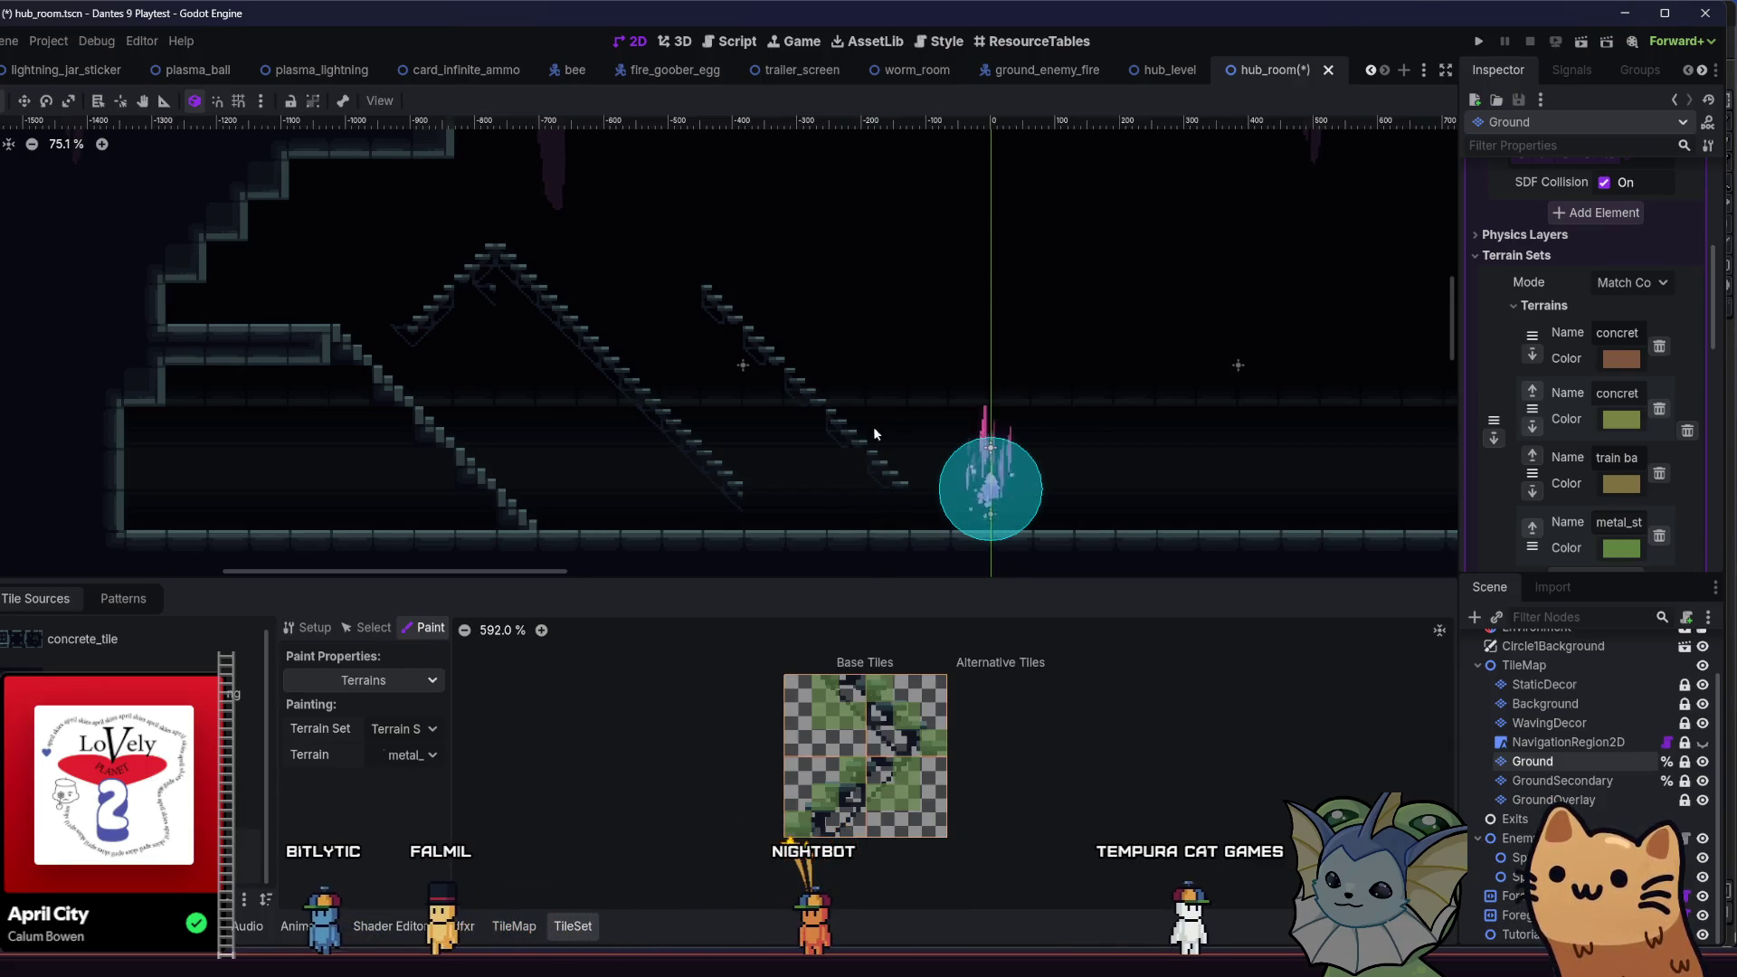
- Reselect the Ground layer and erase the middle staircase tiles from the hub room
key(Escape)
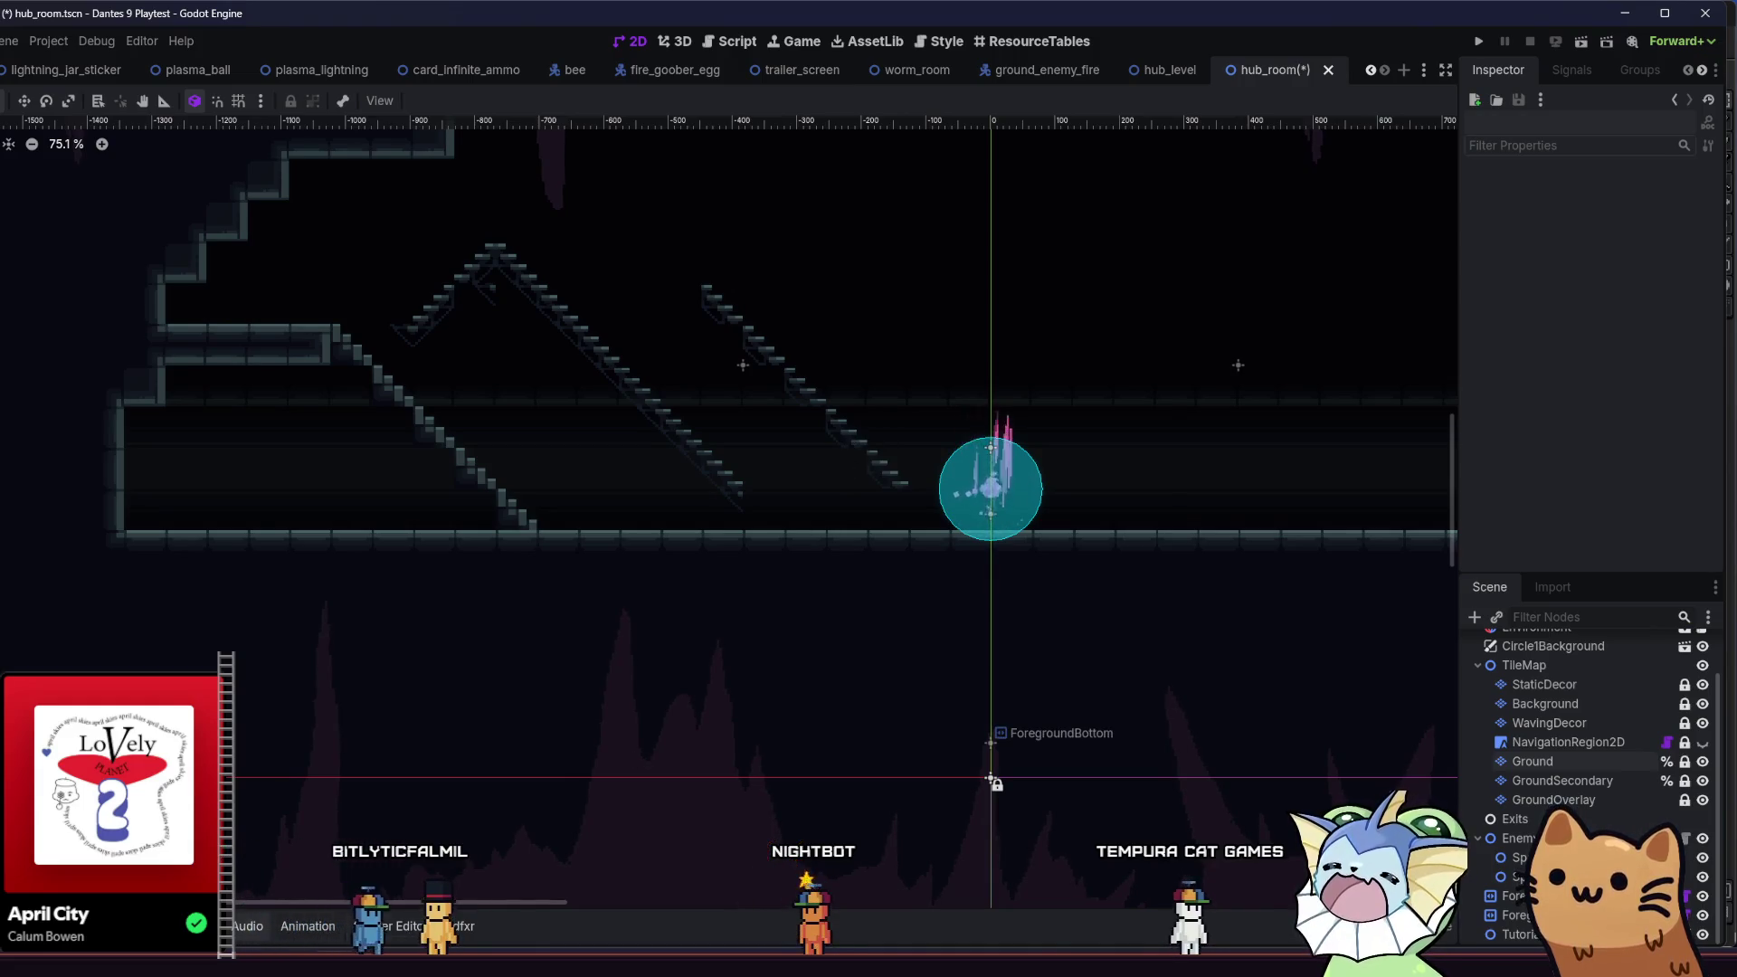
click(1535, 760)
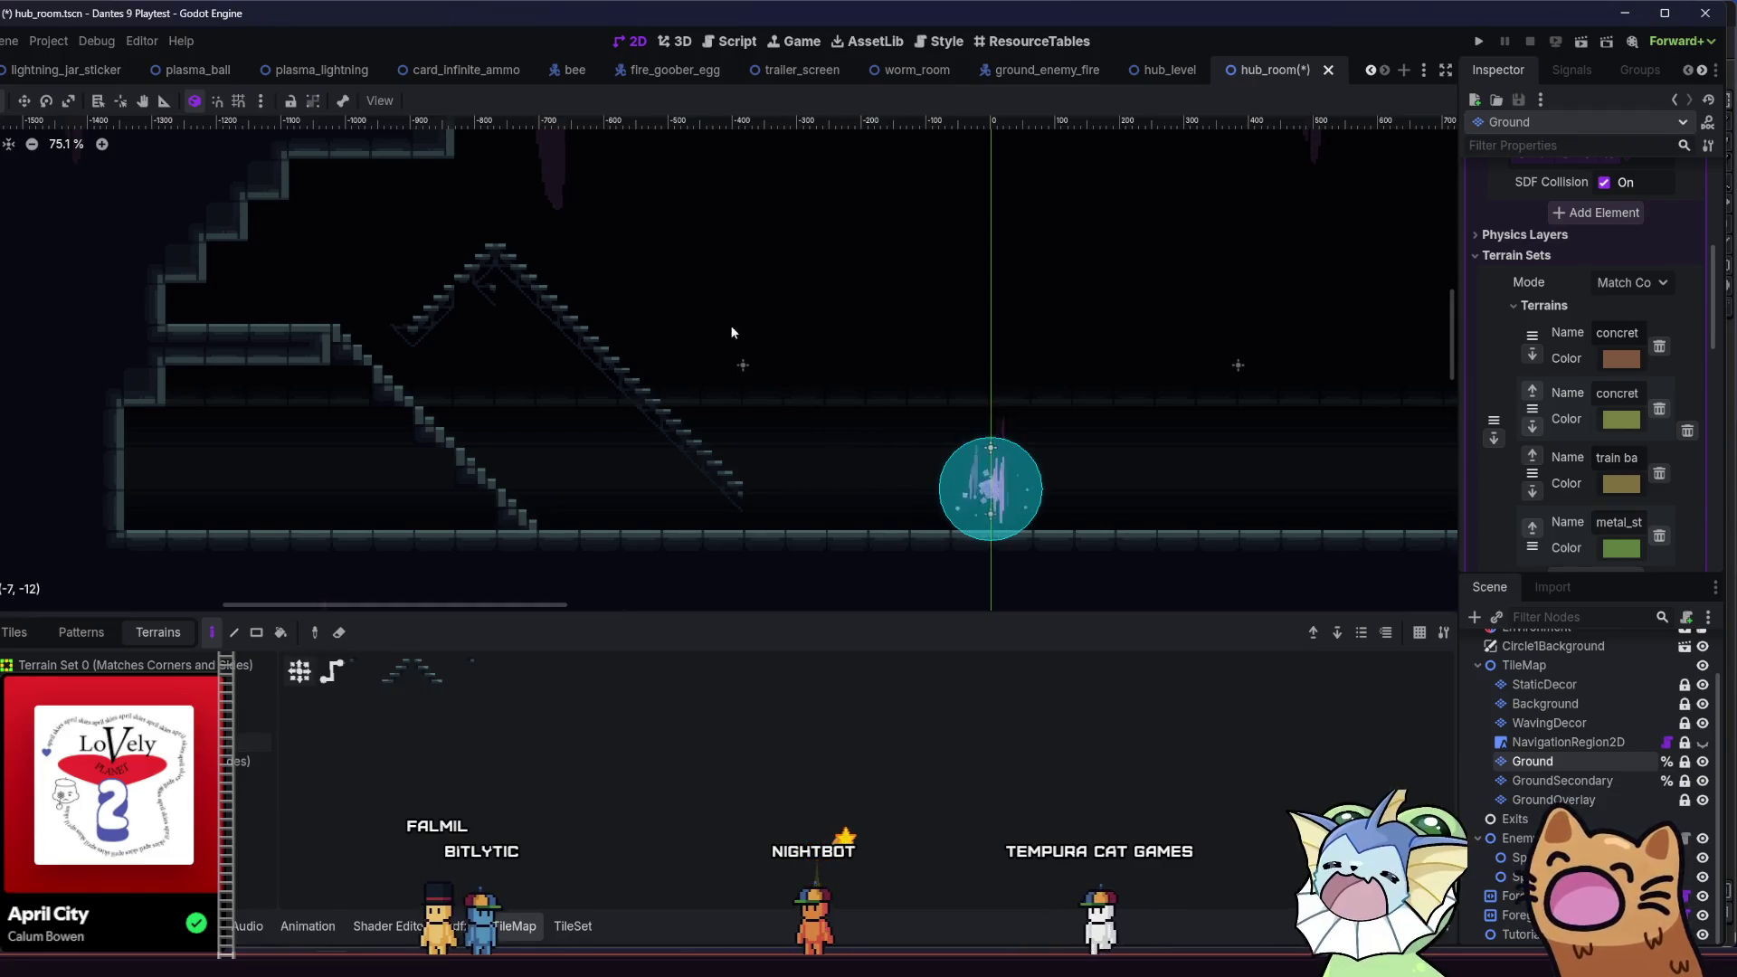
mouse_move(856, 456)
mouse_down()
mouse_move(822, 447)
mouse_move(867, 512)
mouse_move(828, 421)
mouse_move(852, 513)
mouse_move(920, 481)
mouse_move(926, 421)
mouse_move(974, 422)
mouse_move(825, 523)
mouse_move(938, 414)
mouse_move(849, 494)
mouse_move(968, 428)
mouse_up()
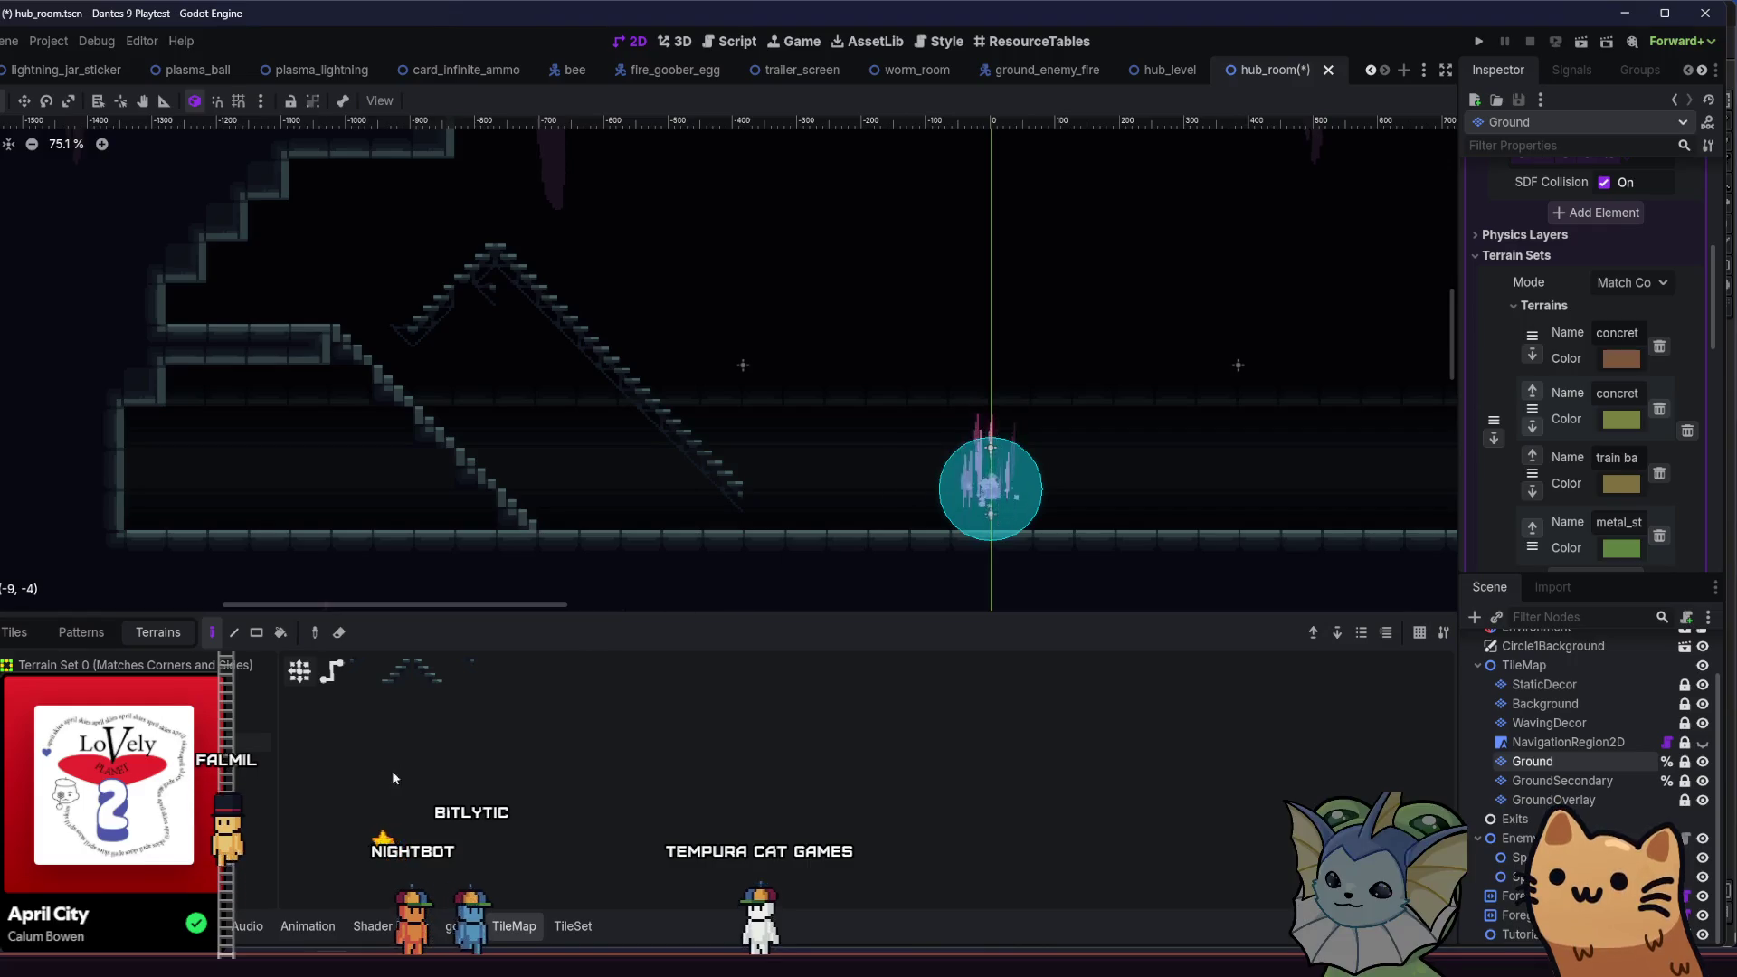
click(566, 924)
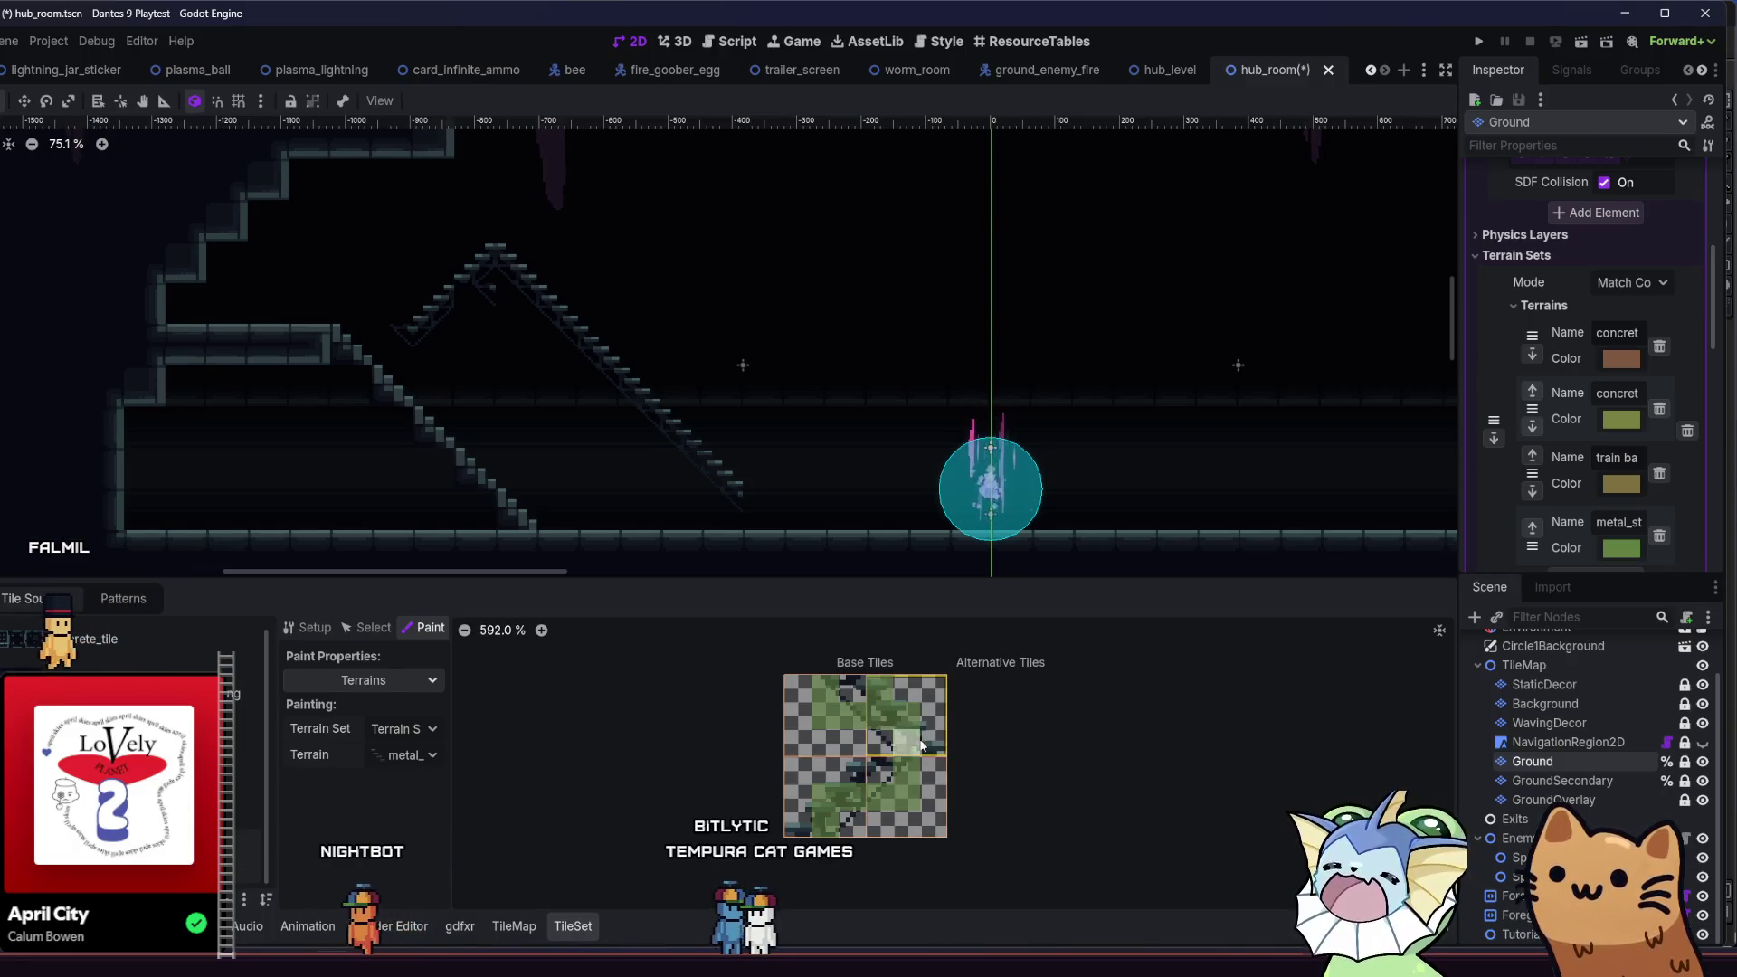
- Save the hub room, then paint two opposing stair-terrain staircases peaking right of centre
key(ctrl+s)
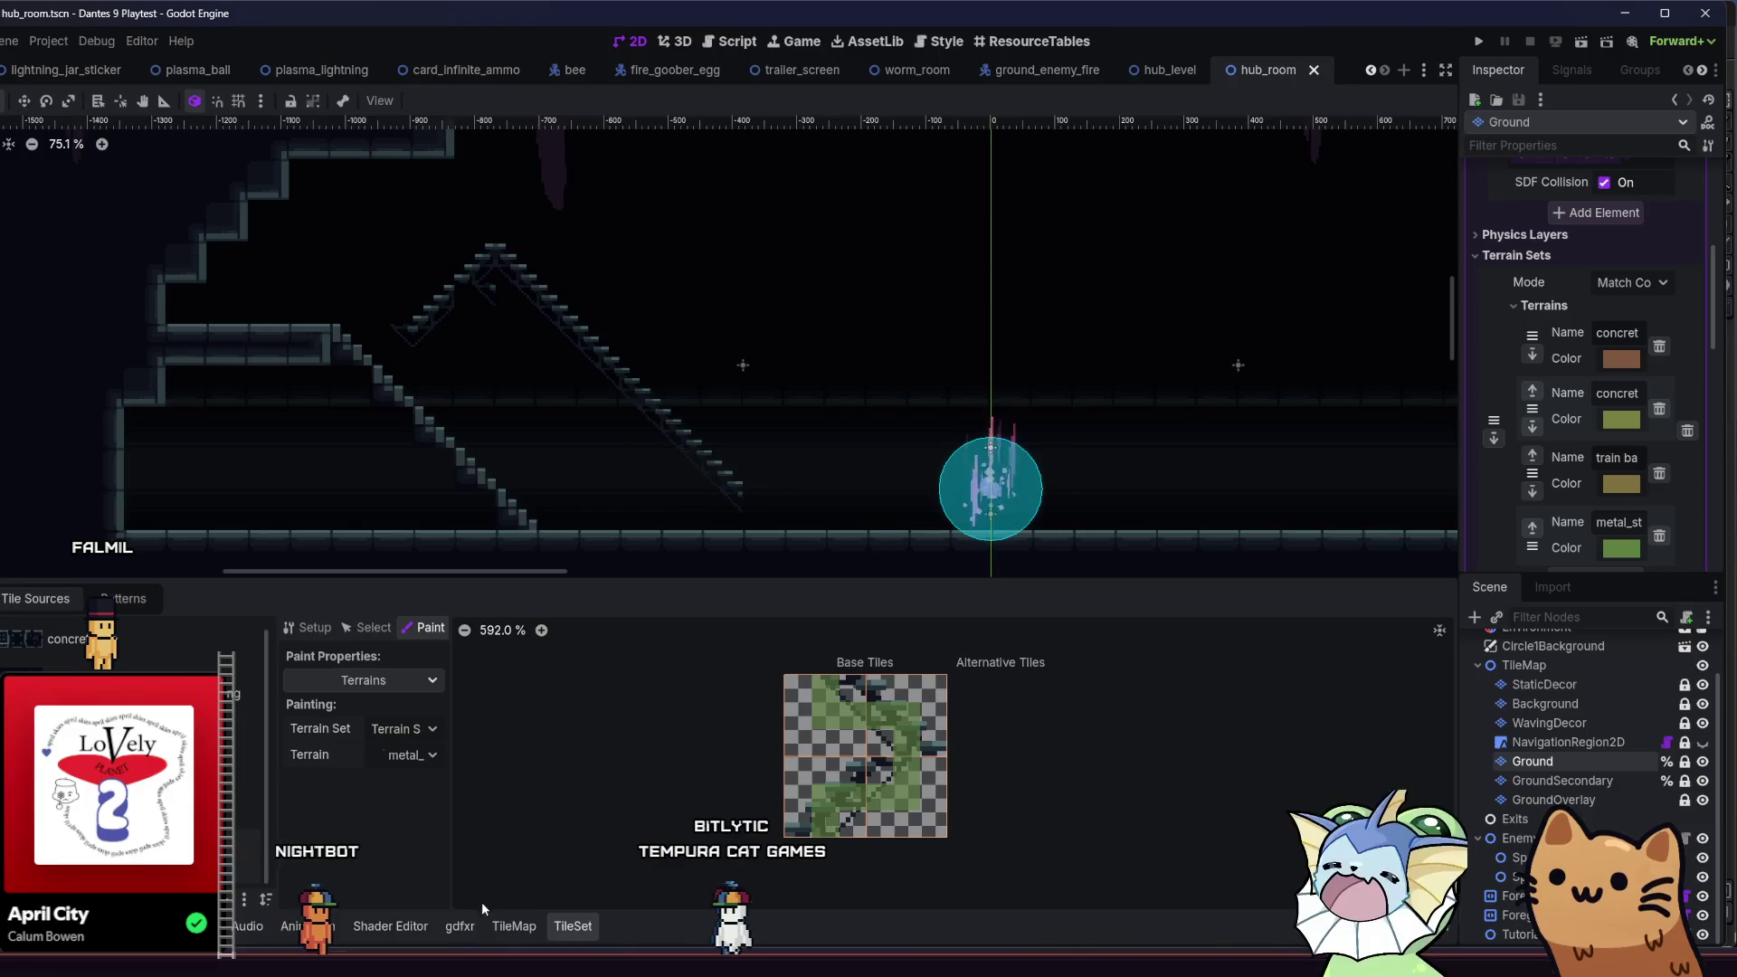
click(512, 925)
click(249, 742)
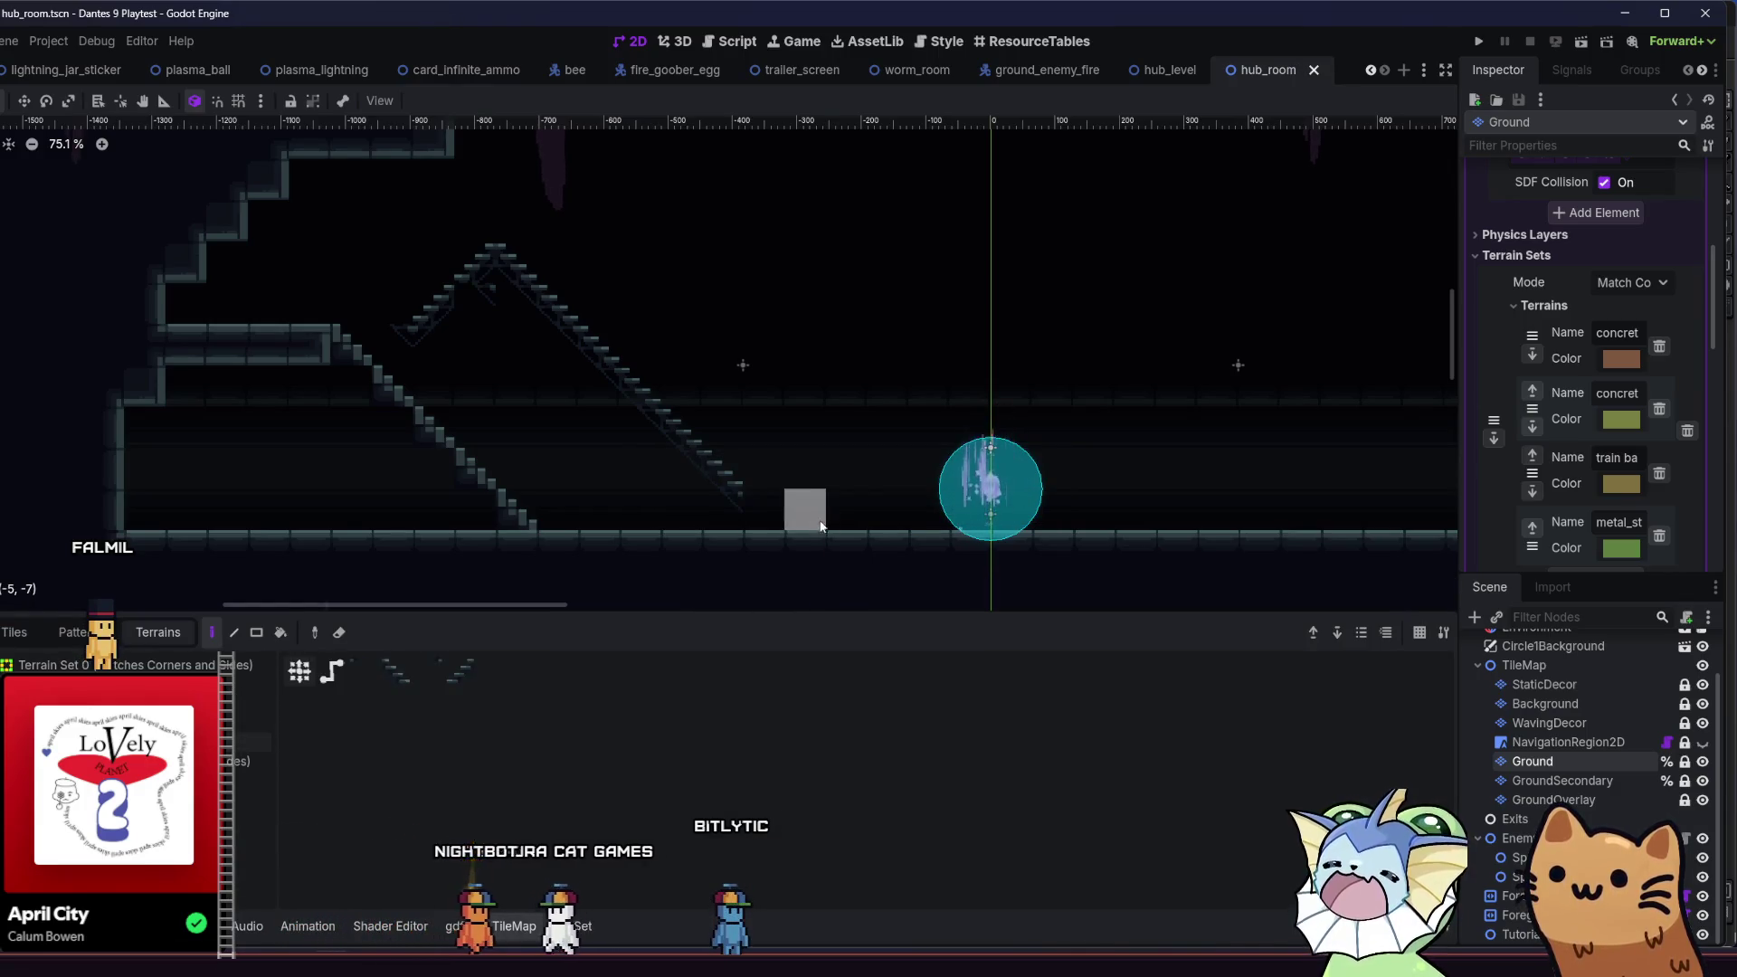
click(800, 513)
drag(802, 512, 1022, 340)
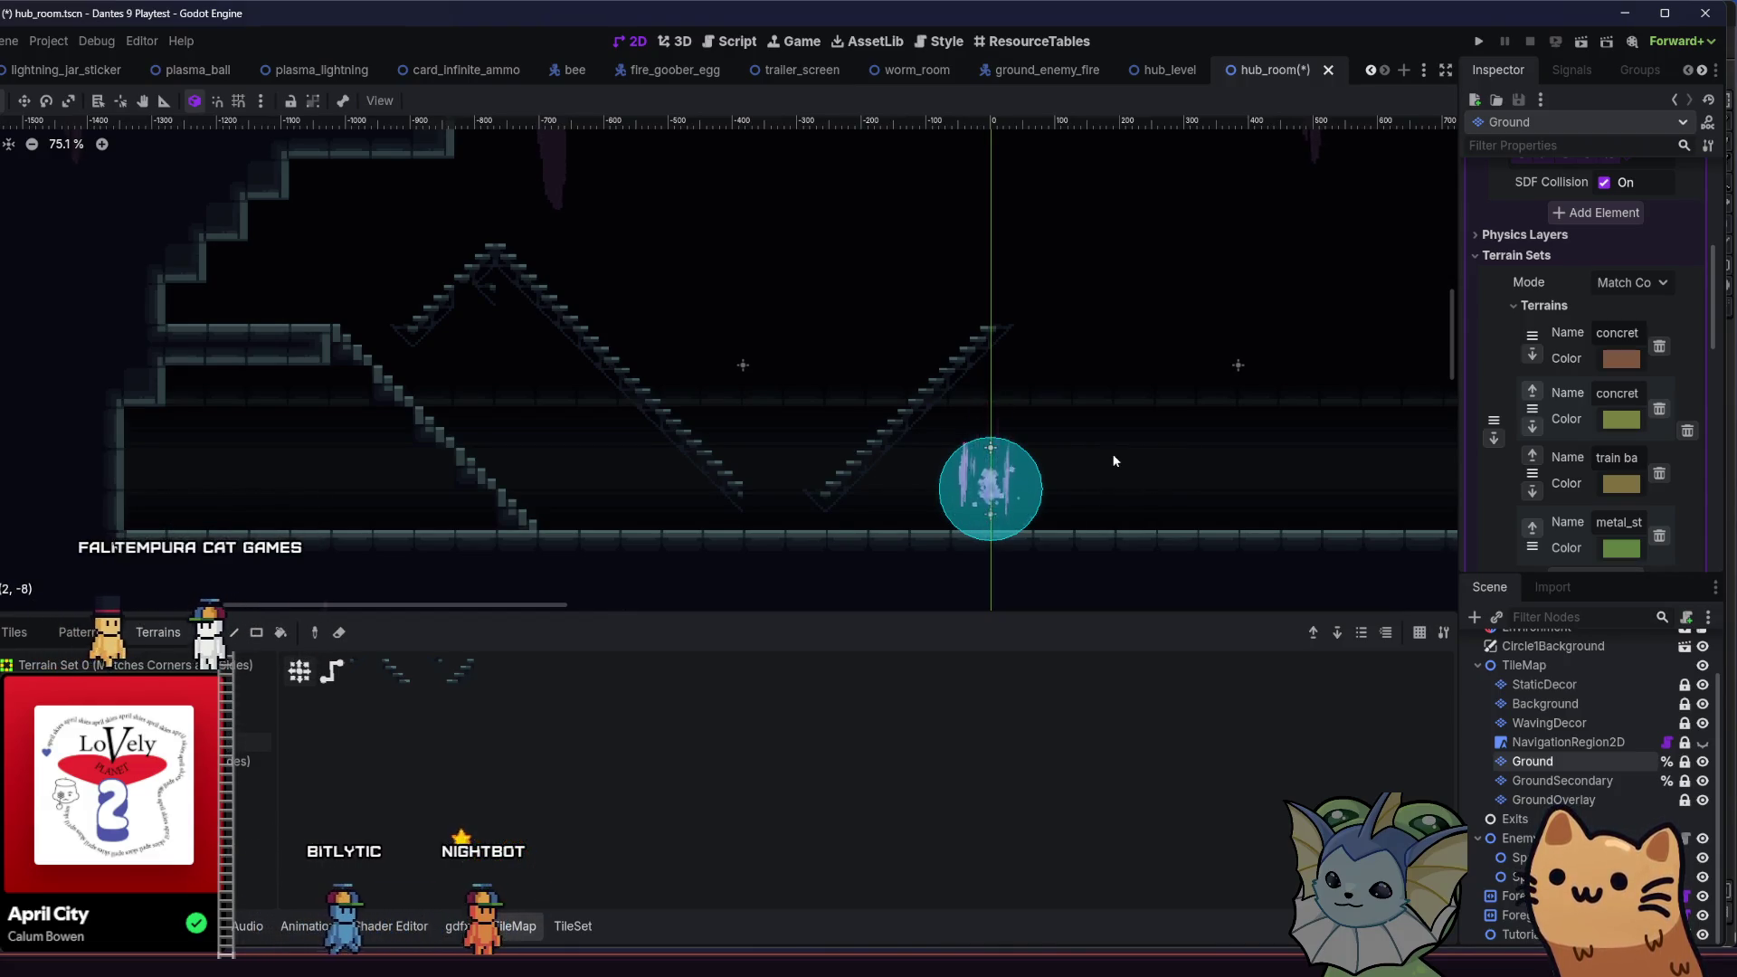
mouse_move(1136, 449)
mouse_down()
mouse_move(1077, 453)
mouse_move(1015, 349)
mouse_move(1053, 389)
mouse_up()
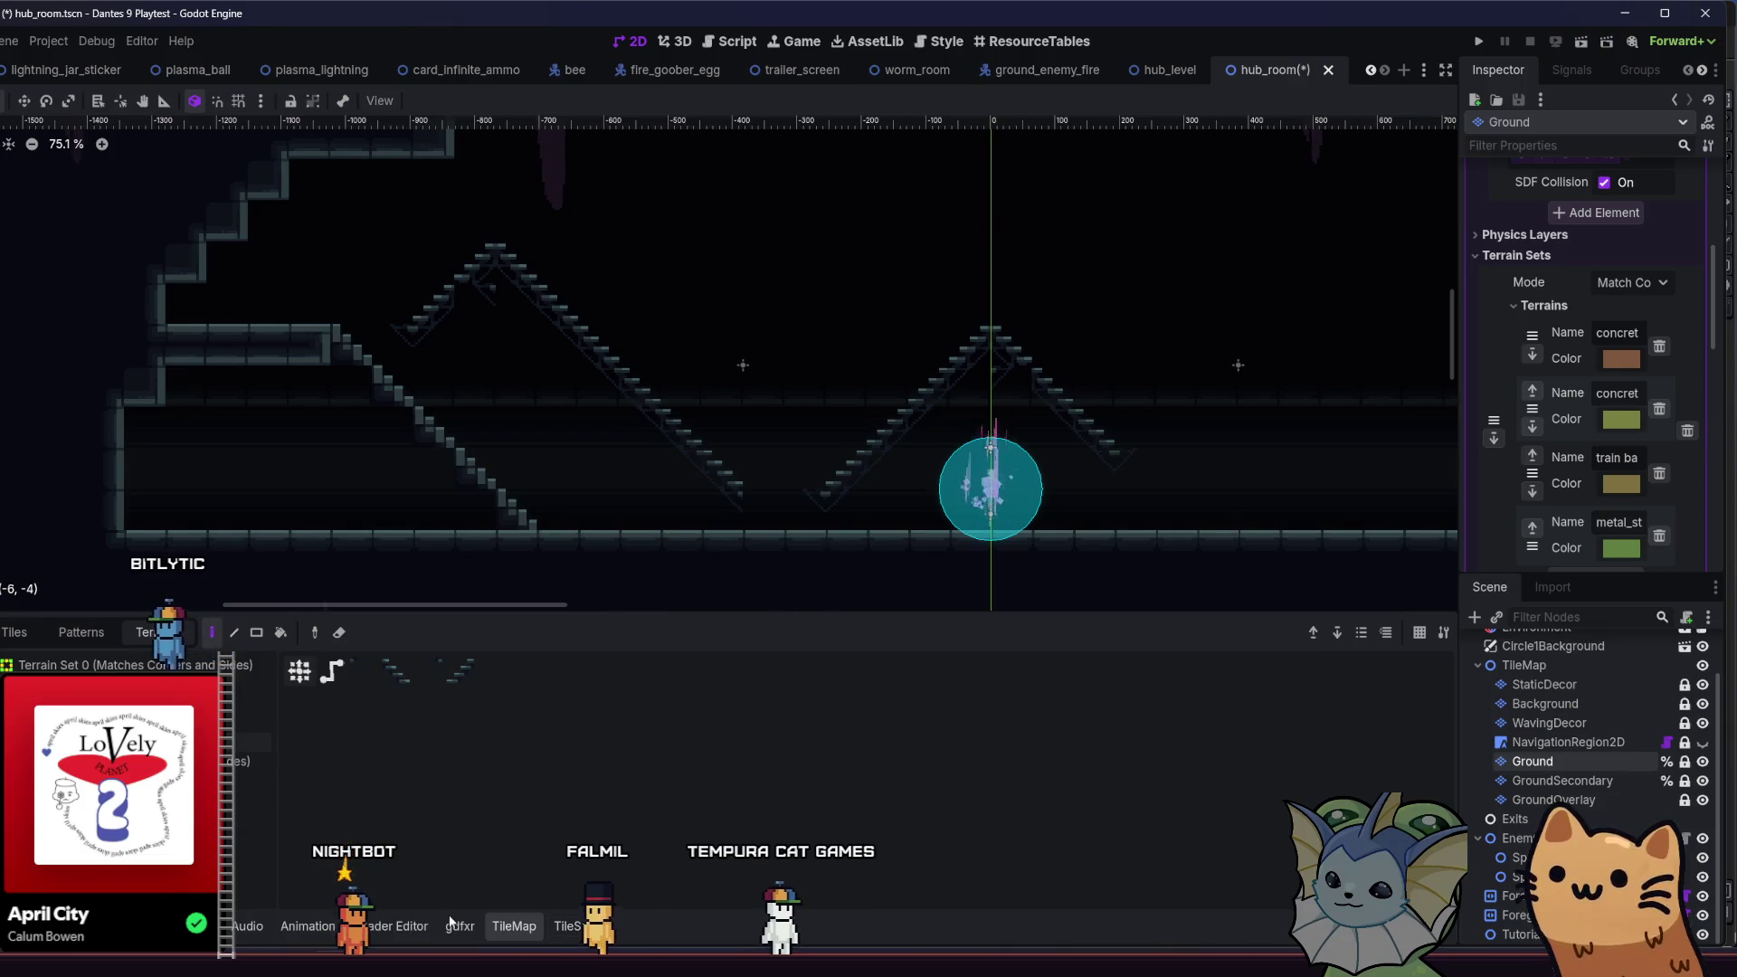
click(573, 927)
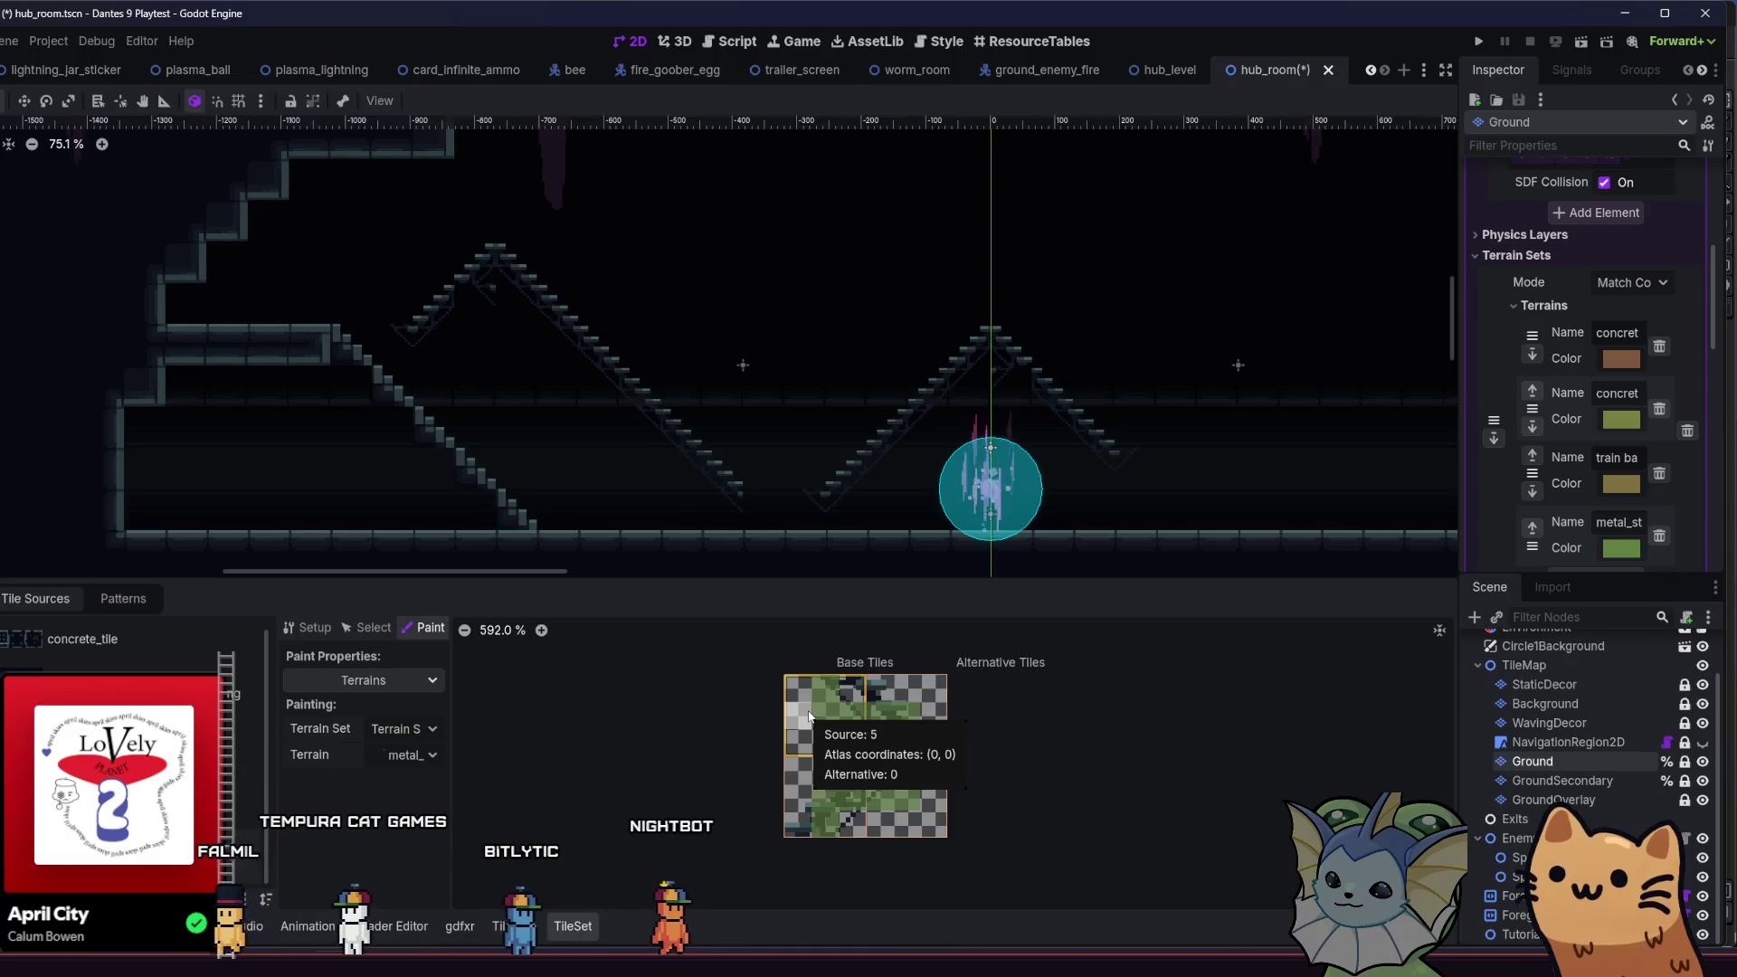
- Reselect the Ground layer and right-drag to erase both peaked staircases from the room
click(1024, 375)
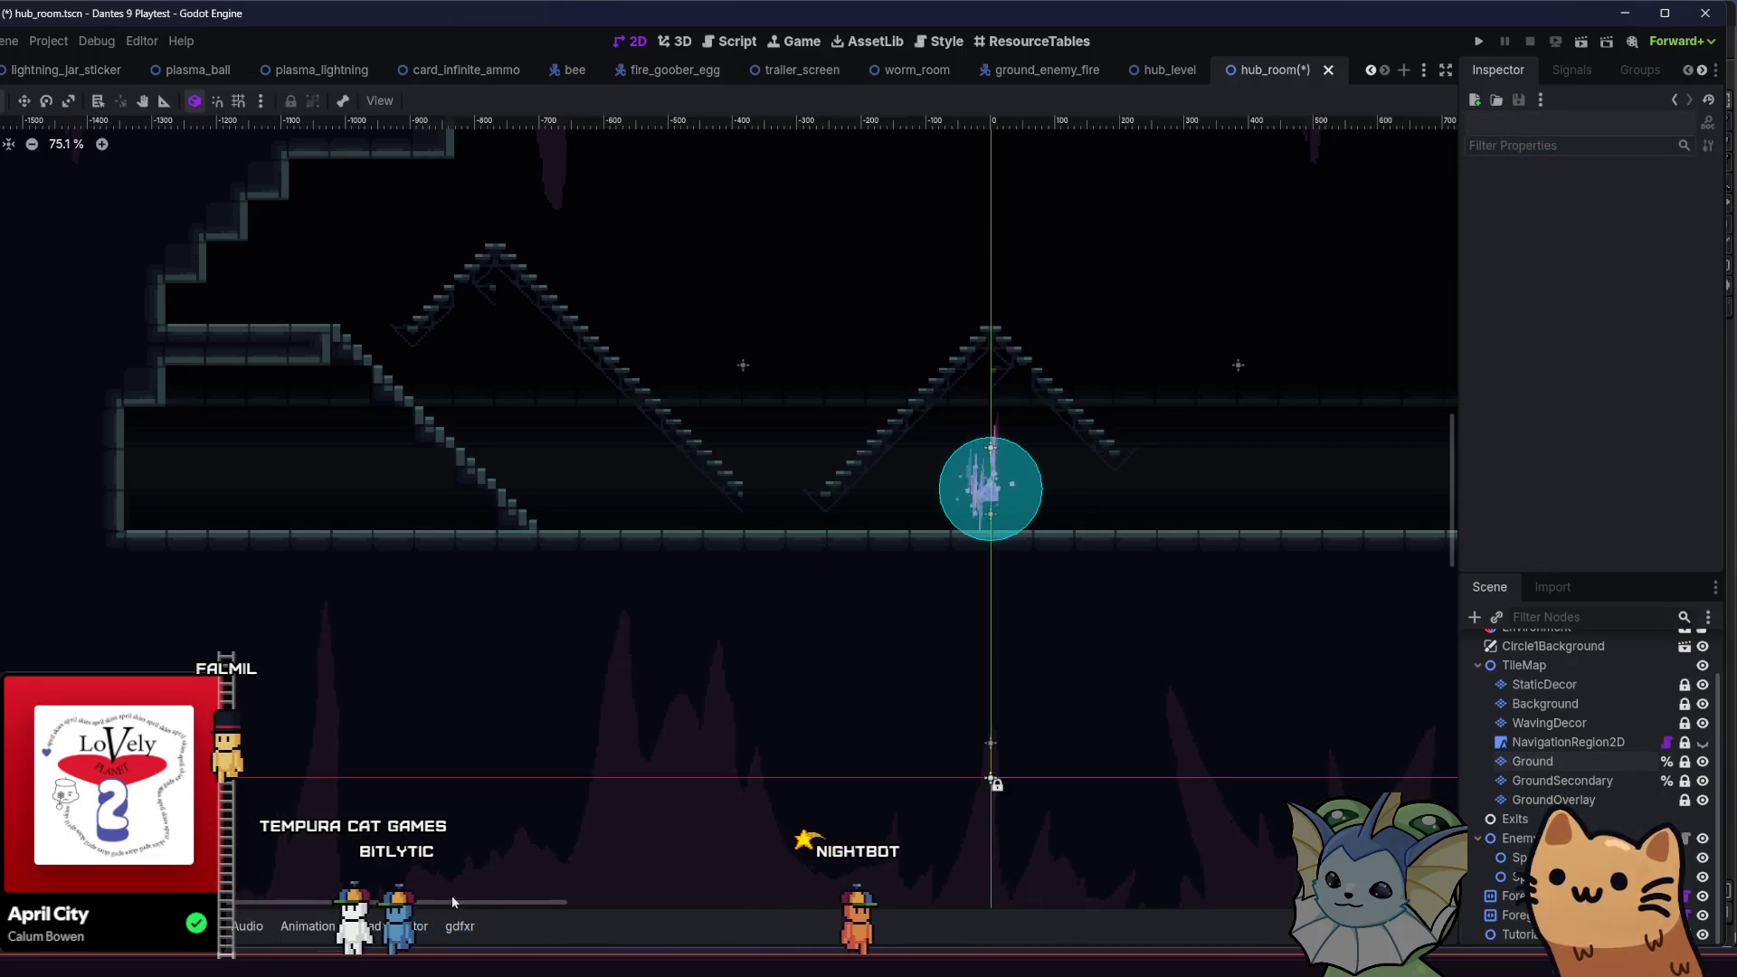
click(1533, 761)
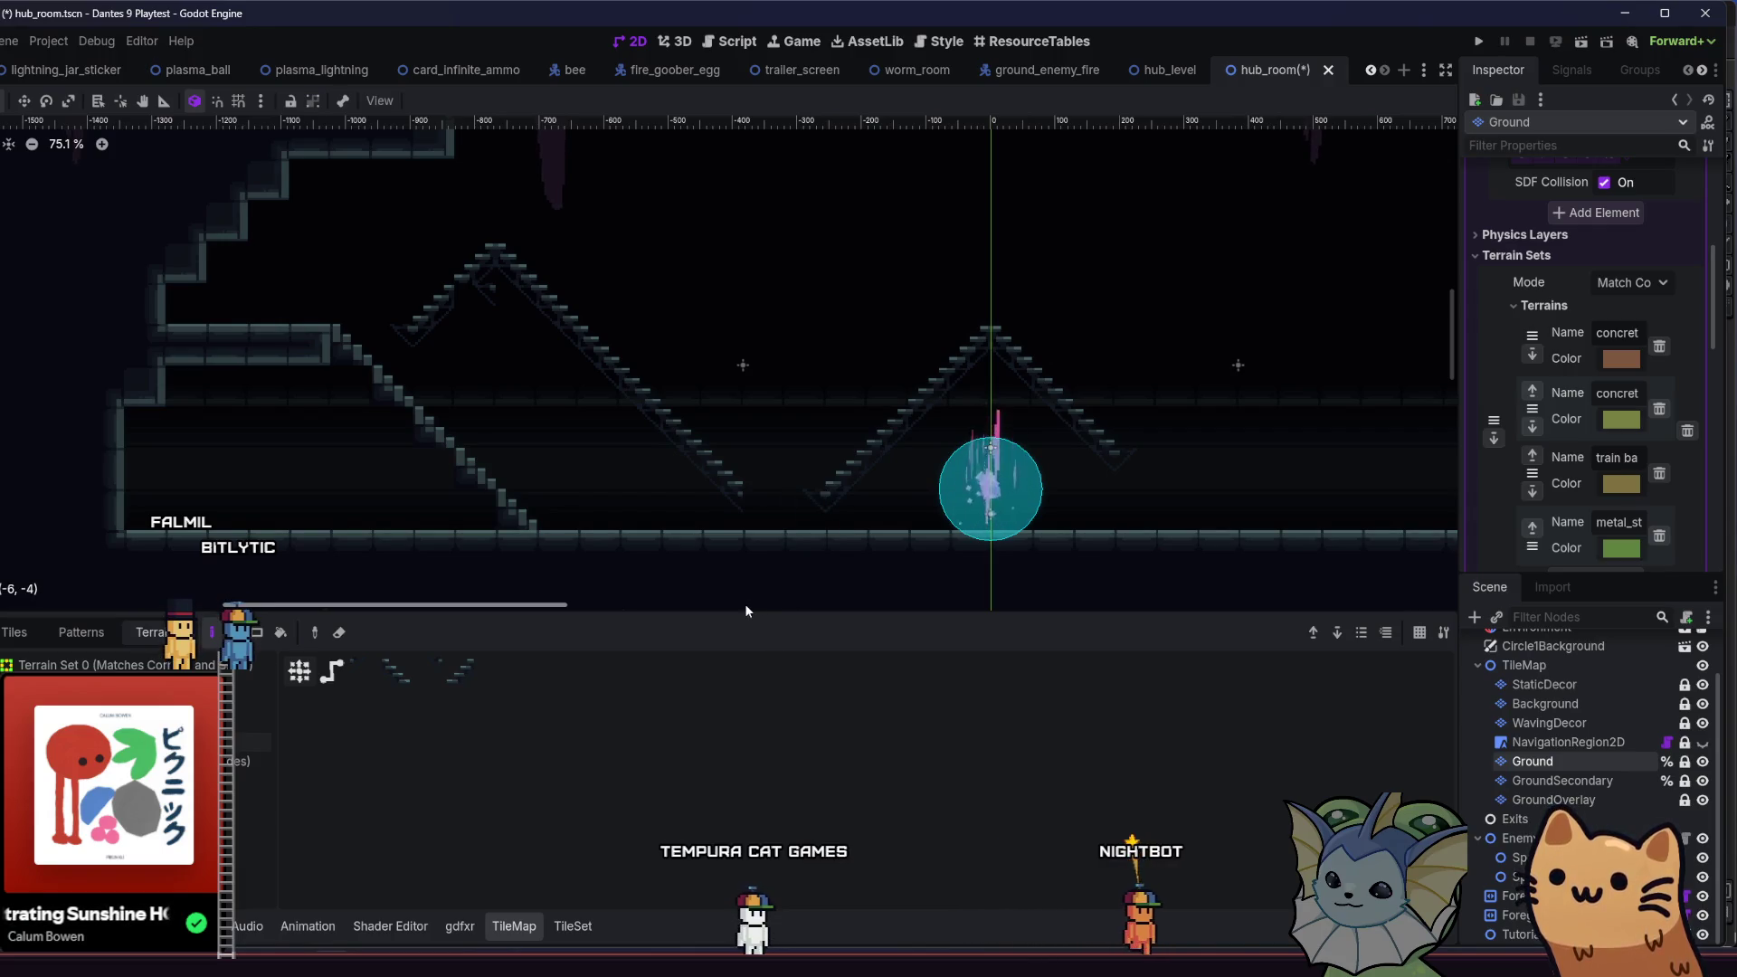
mouse_move(810, 529)
mouse_down()
mouse_move(948, 351)
mouse_move(1090, 389)
mouse_move(887, 426)
mouse_move(725, 494)
mouse_move(509, 296)
mouse_move(400, 349)
mouse_move(418, 360)
mouse_move(368, 357)
mouse_move(458, 476)
mouse_move(514, 512)
mouse_up()
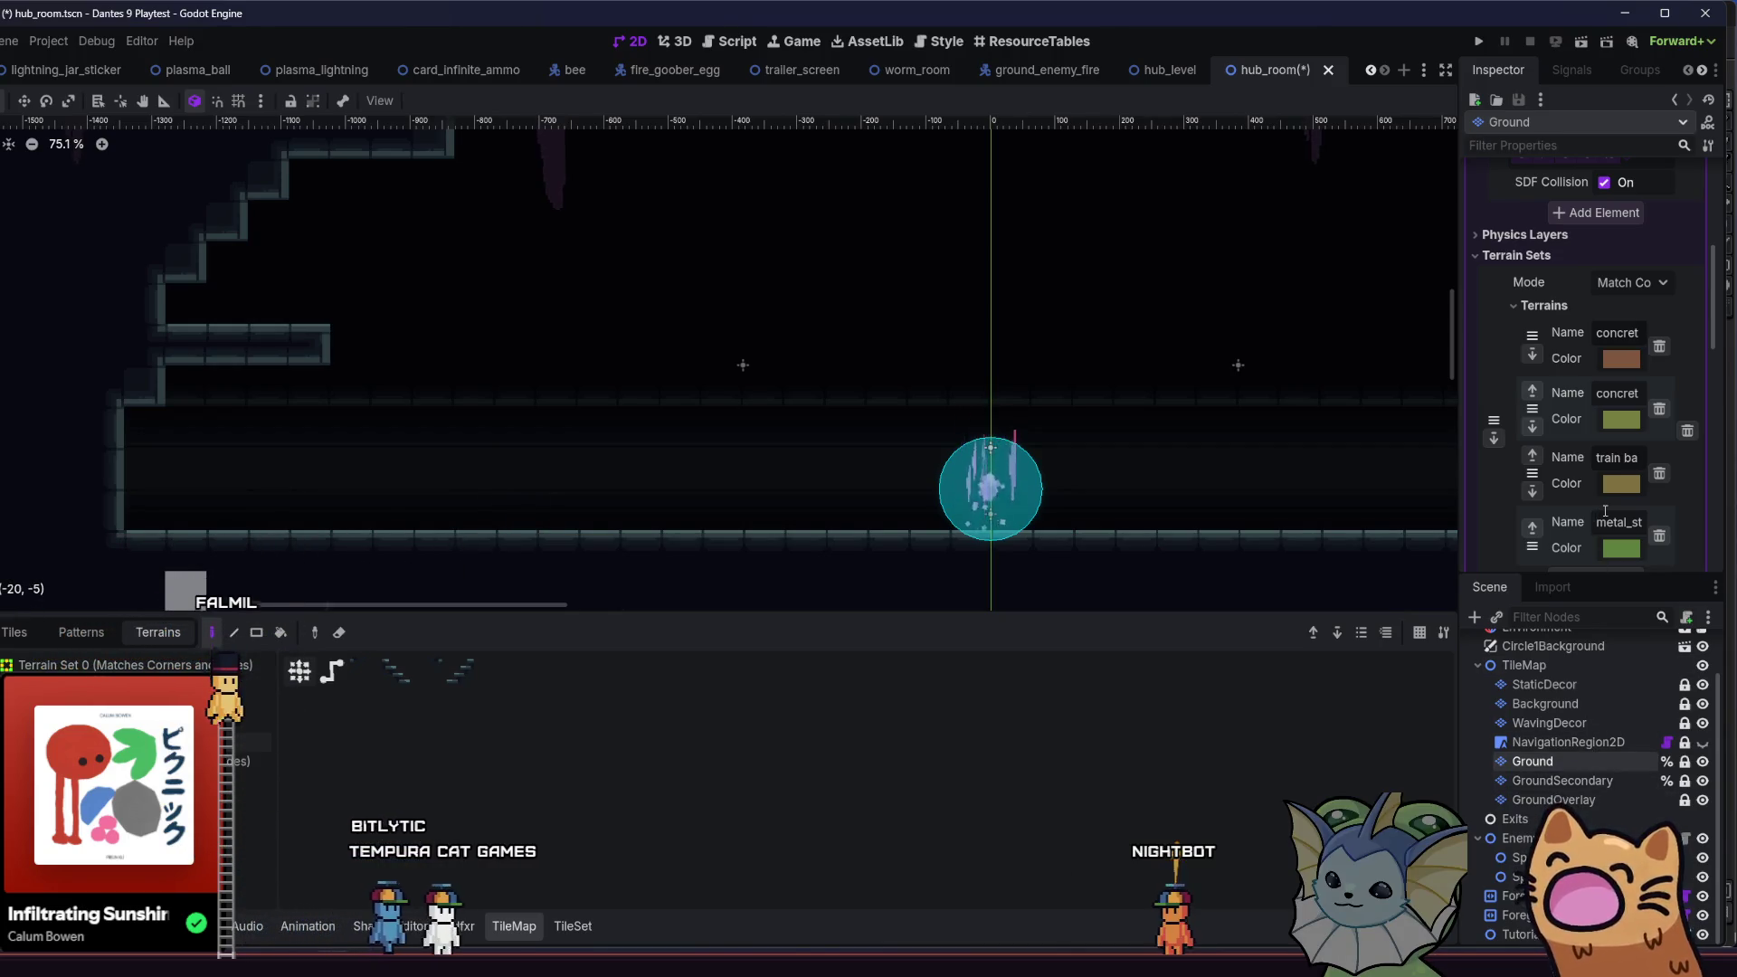
- Delete the last terrain from Terrain Set 0 and return to the TileMap editor
click(1659, 534)
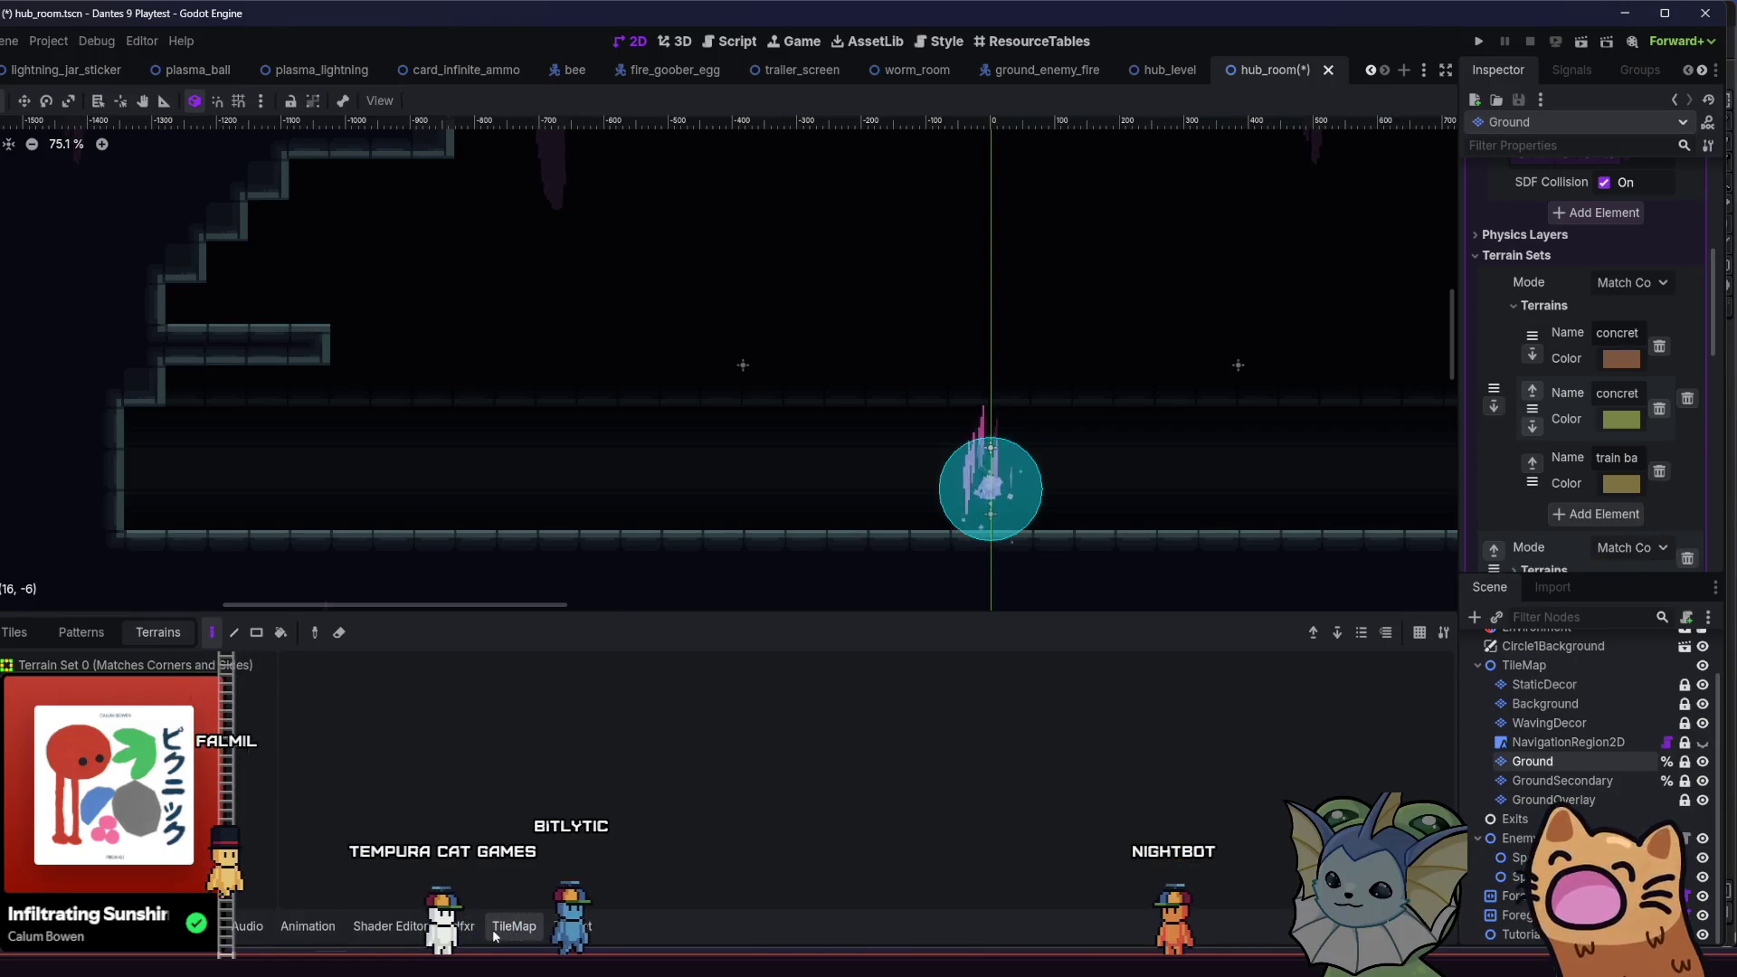
click(550, 928)
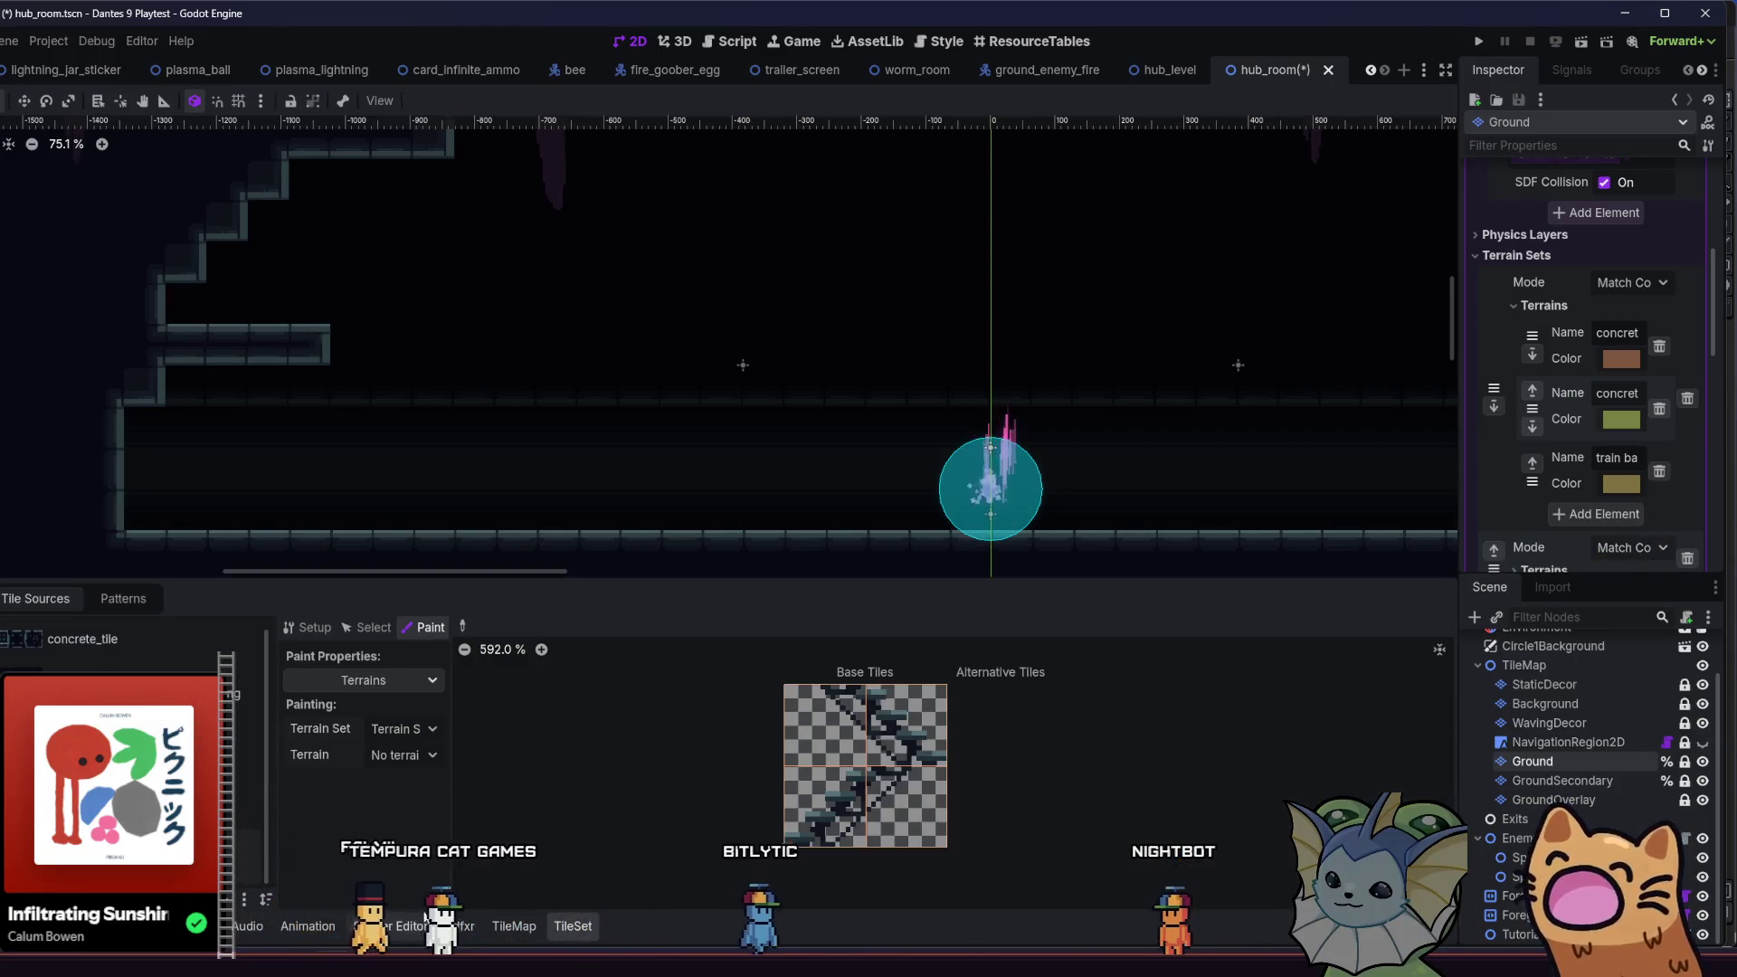
click(507, 934)
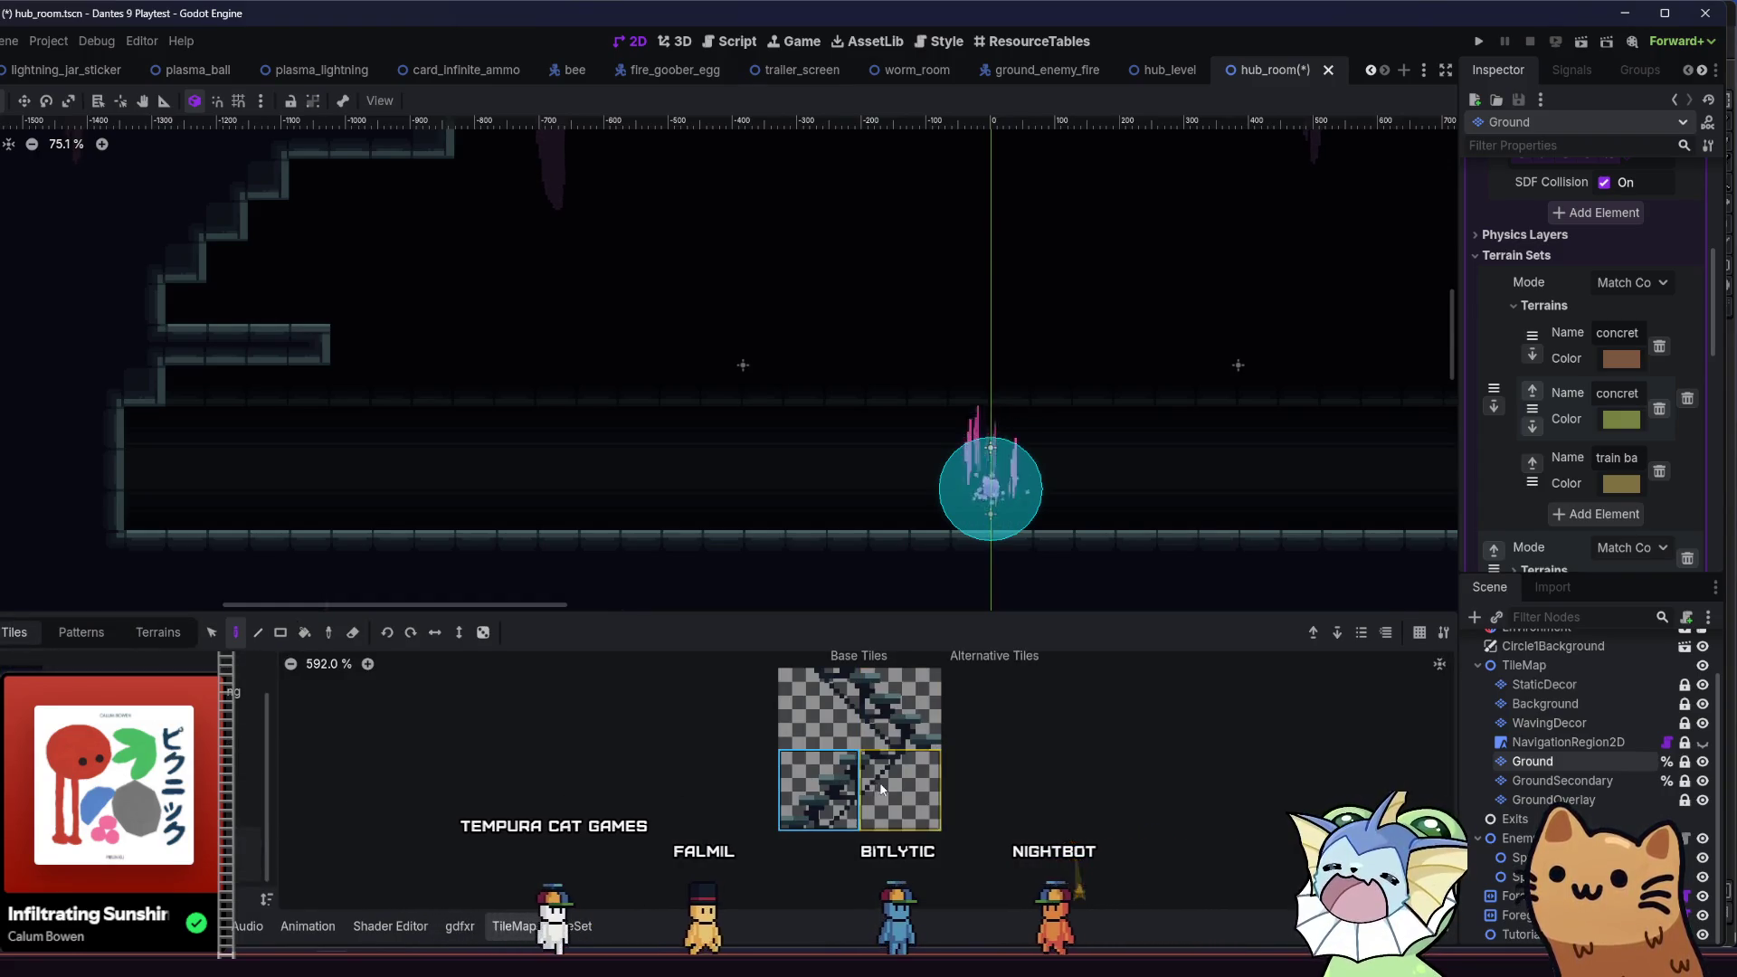
- Paint a stair-tile staircase from the upper-left ledge down to the floor and save
click(842, 715)
drag(871, 698, 872, 697)
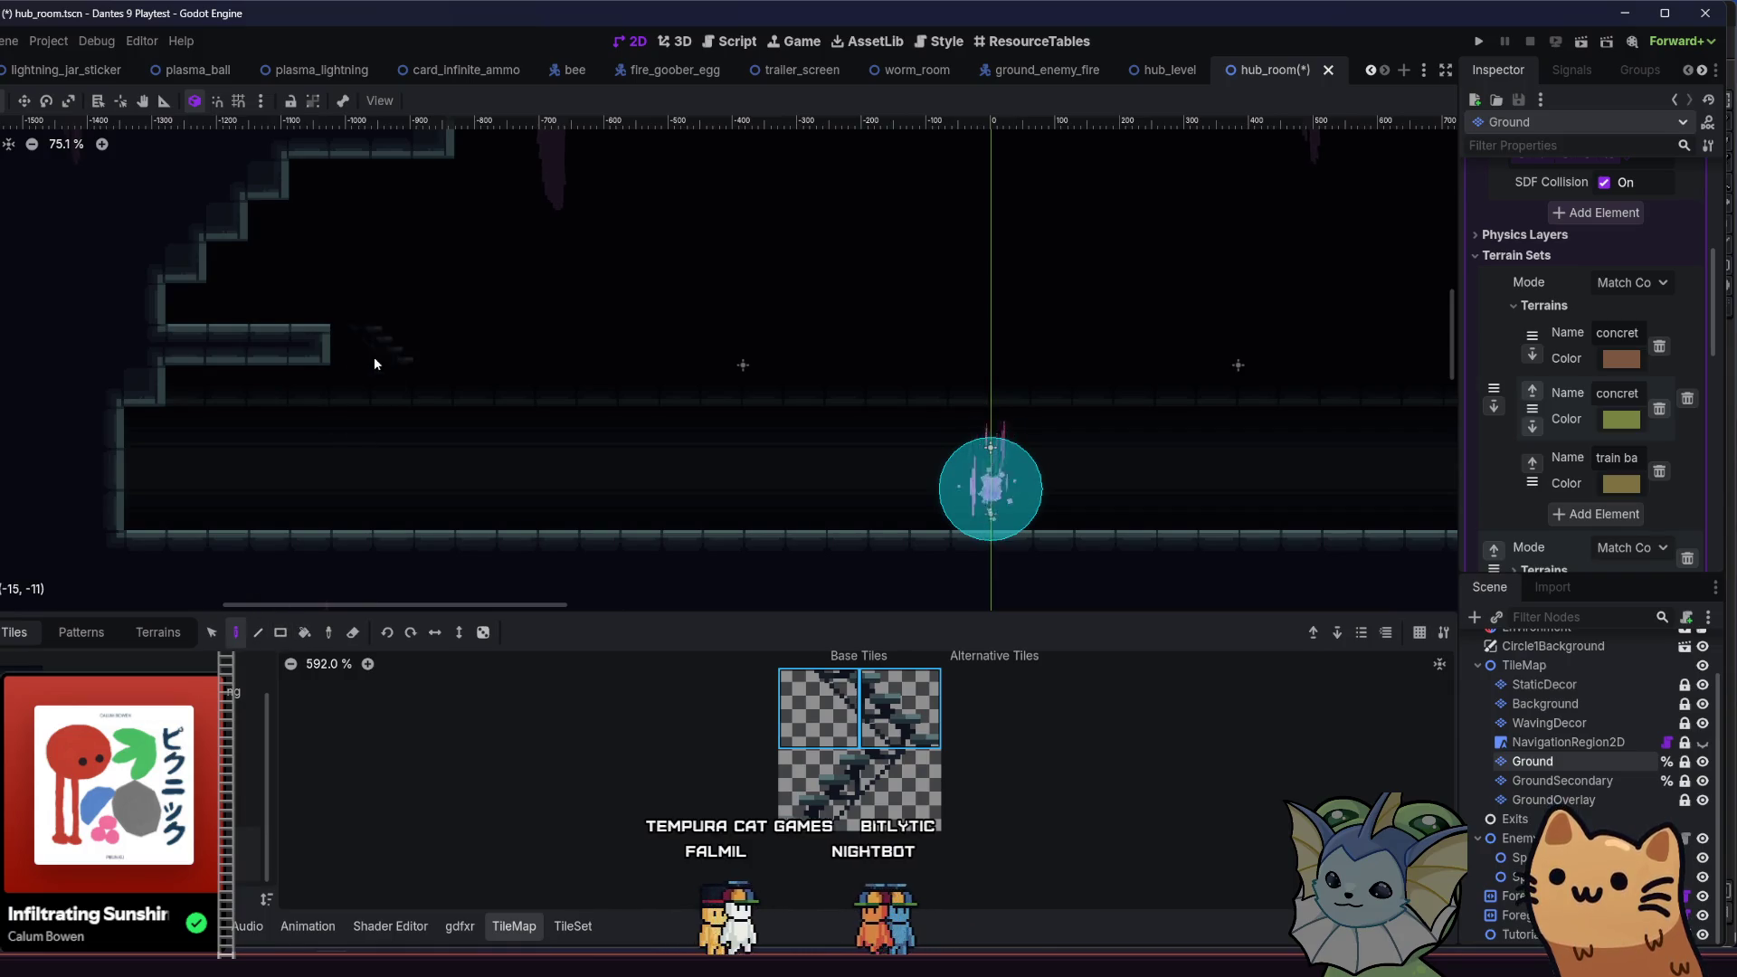
key(ctrl+z)
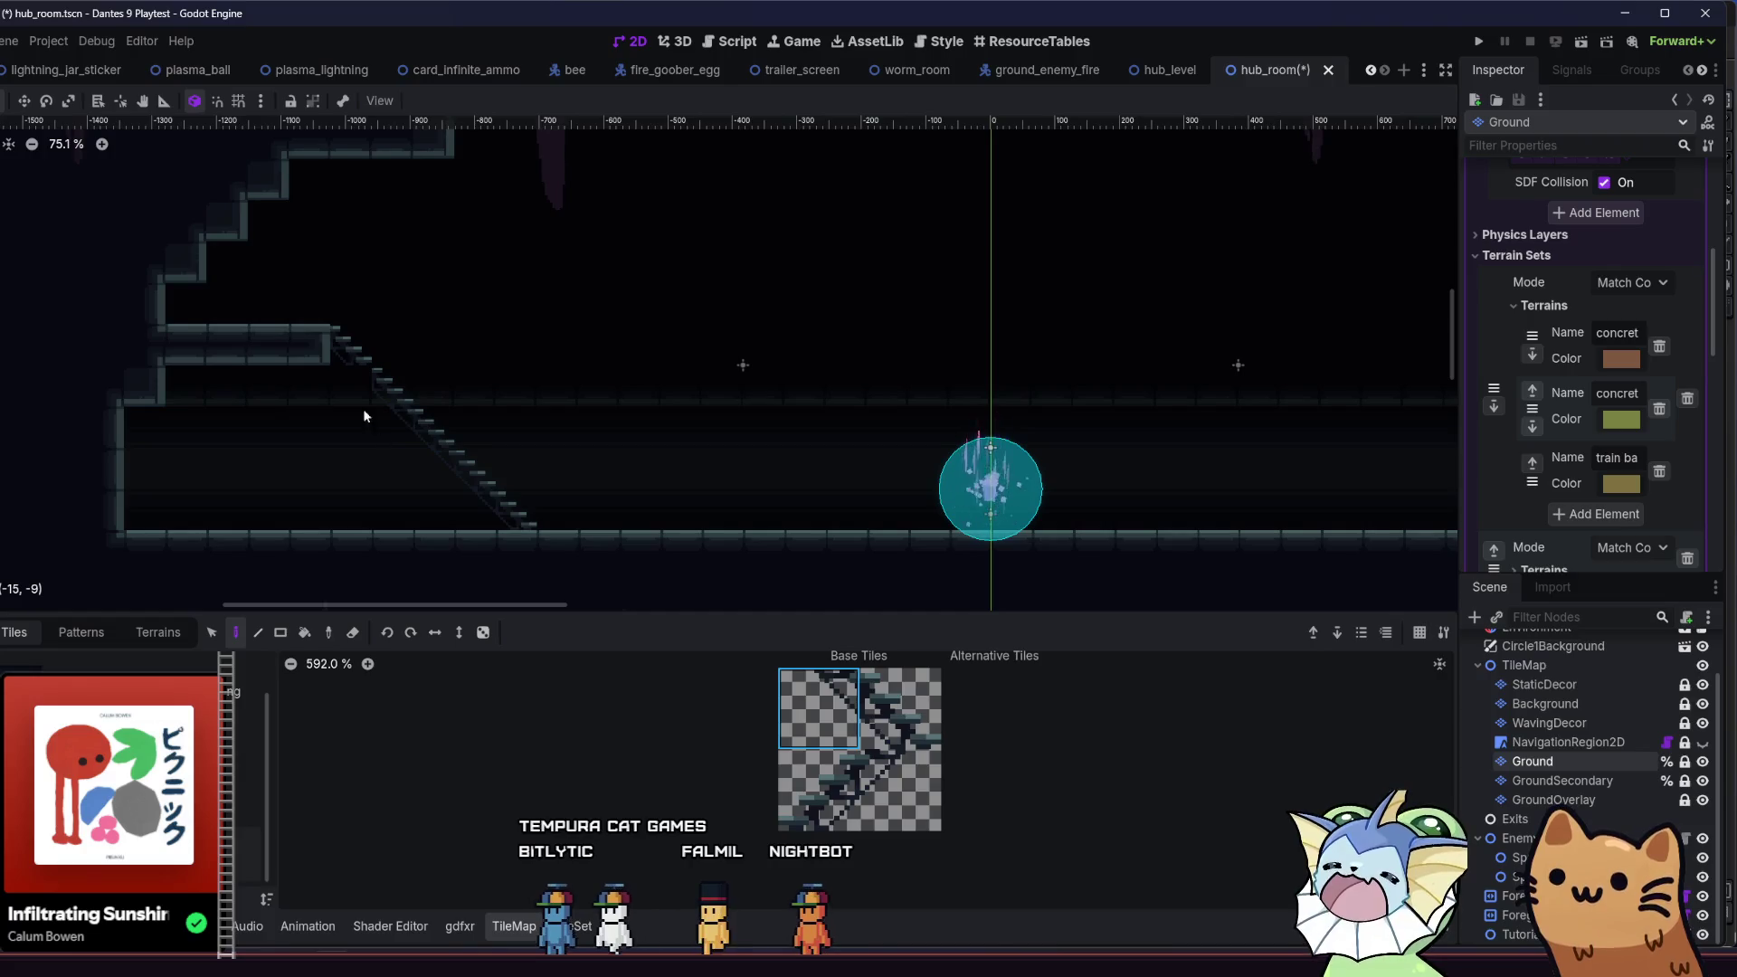
scroll(308, 470, left, 2)
key(ctrl+s)
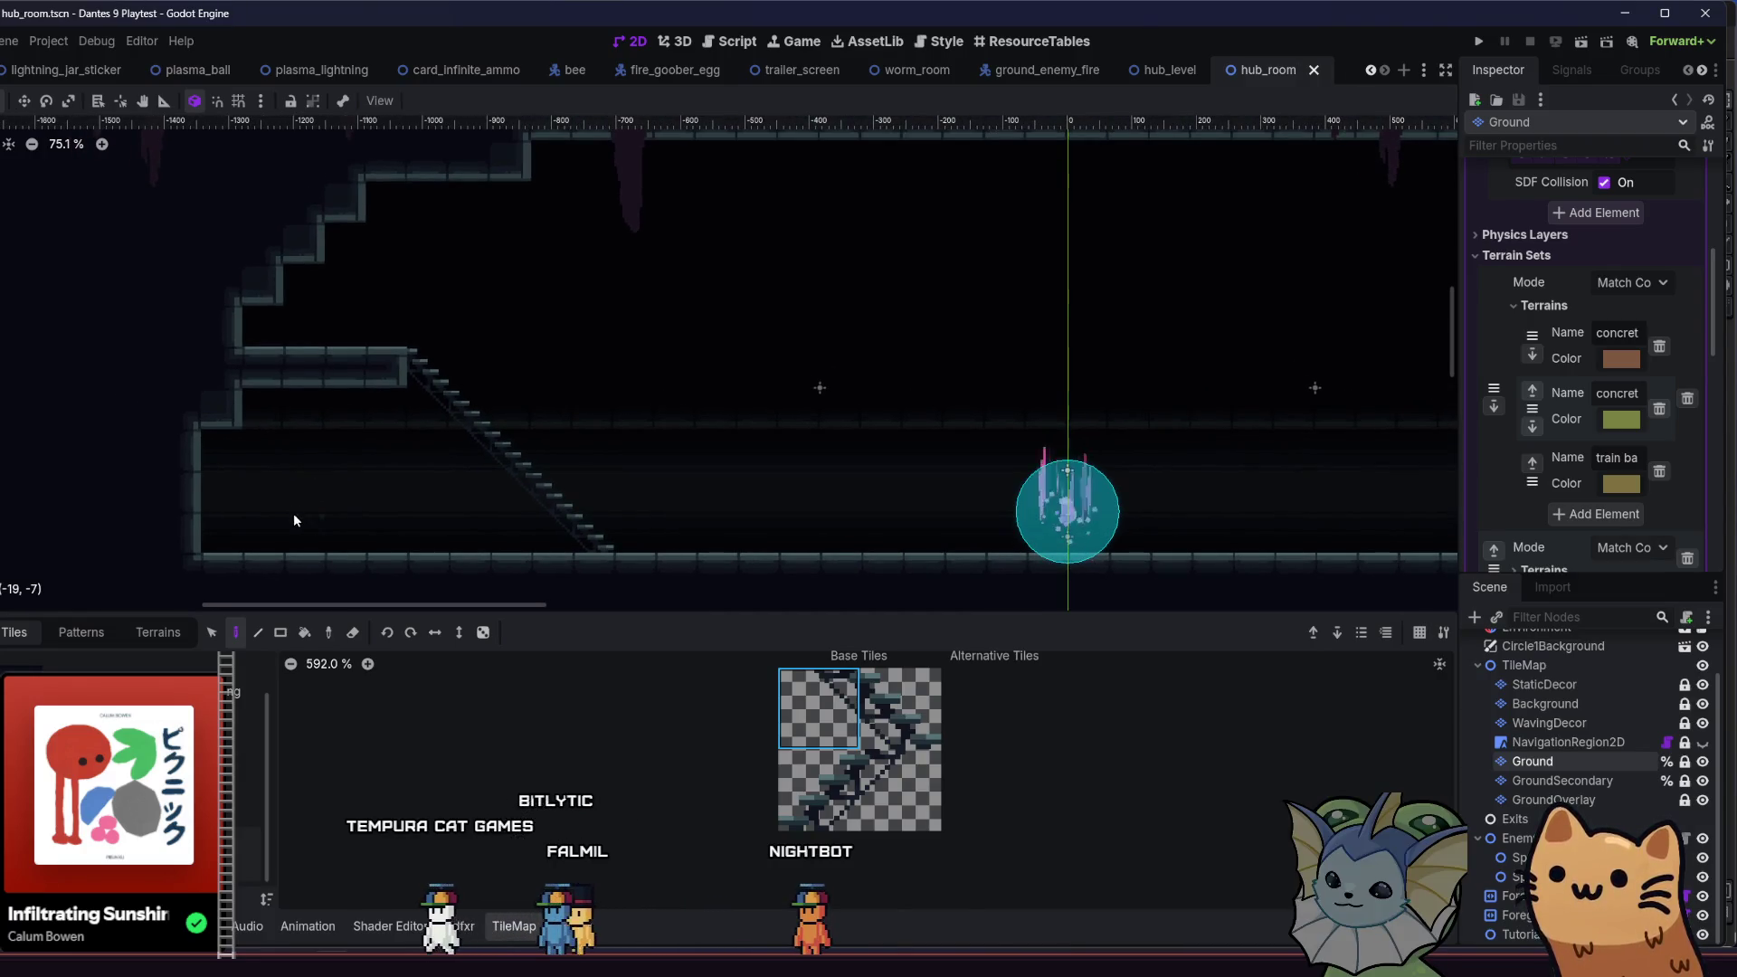
drag(268, 523, 487, 486)
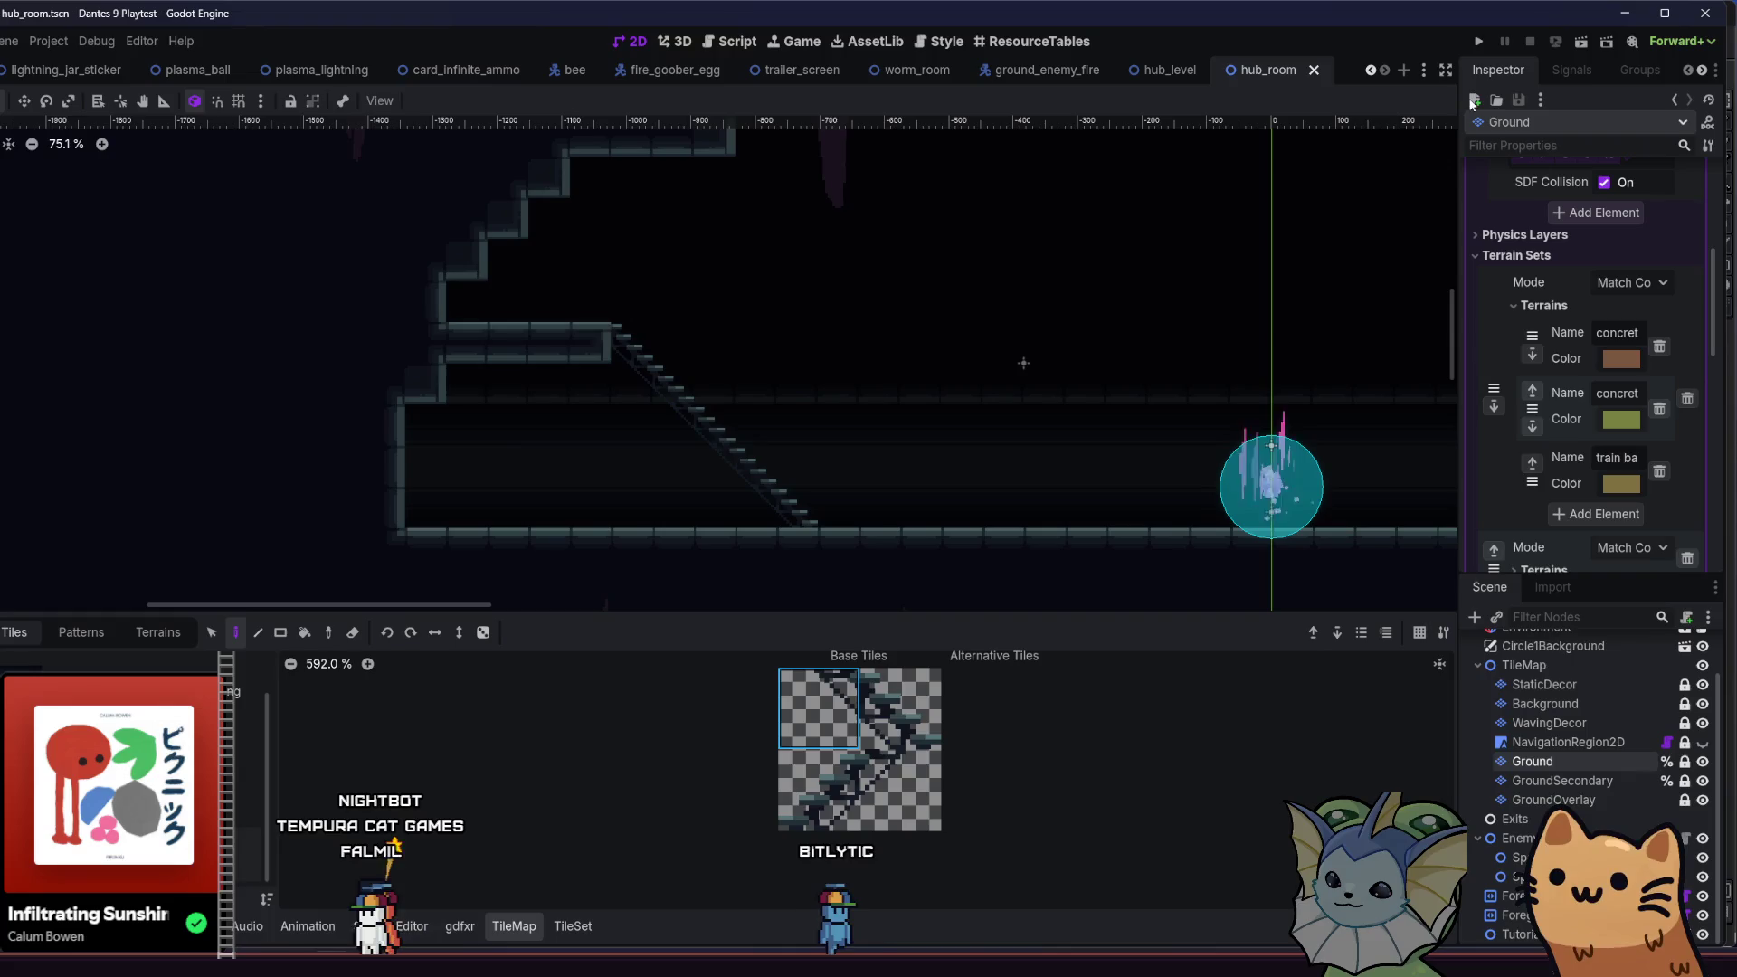
- Run the game from the main menu, walk the cat up and down the stairs, then stop with F8
click(1480, 41)
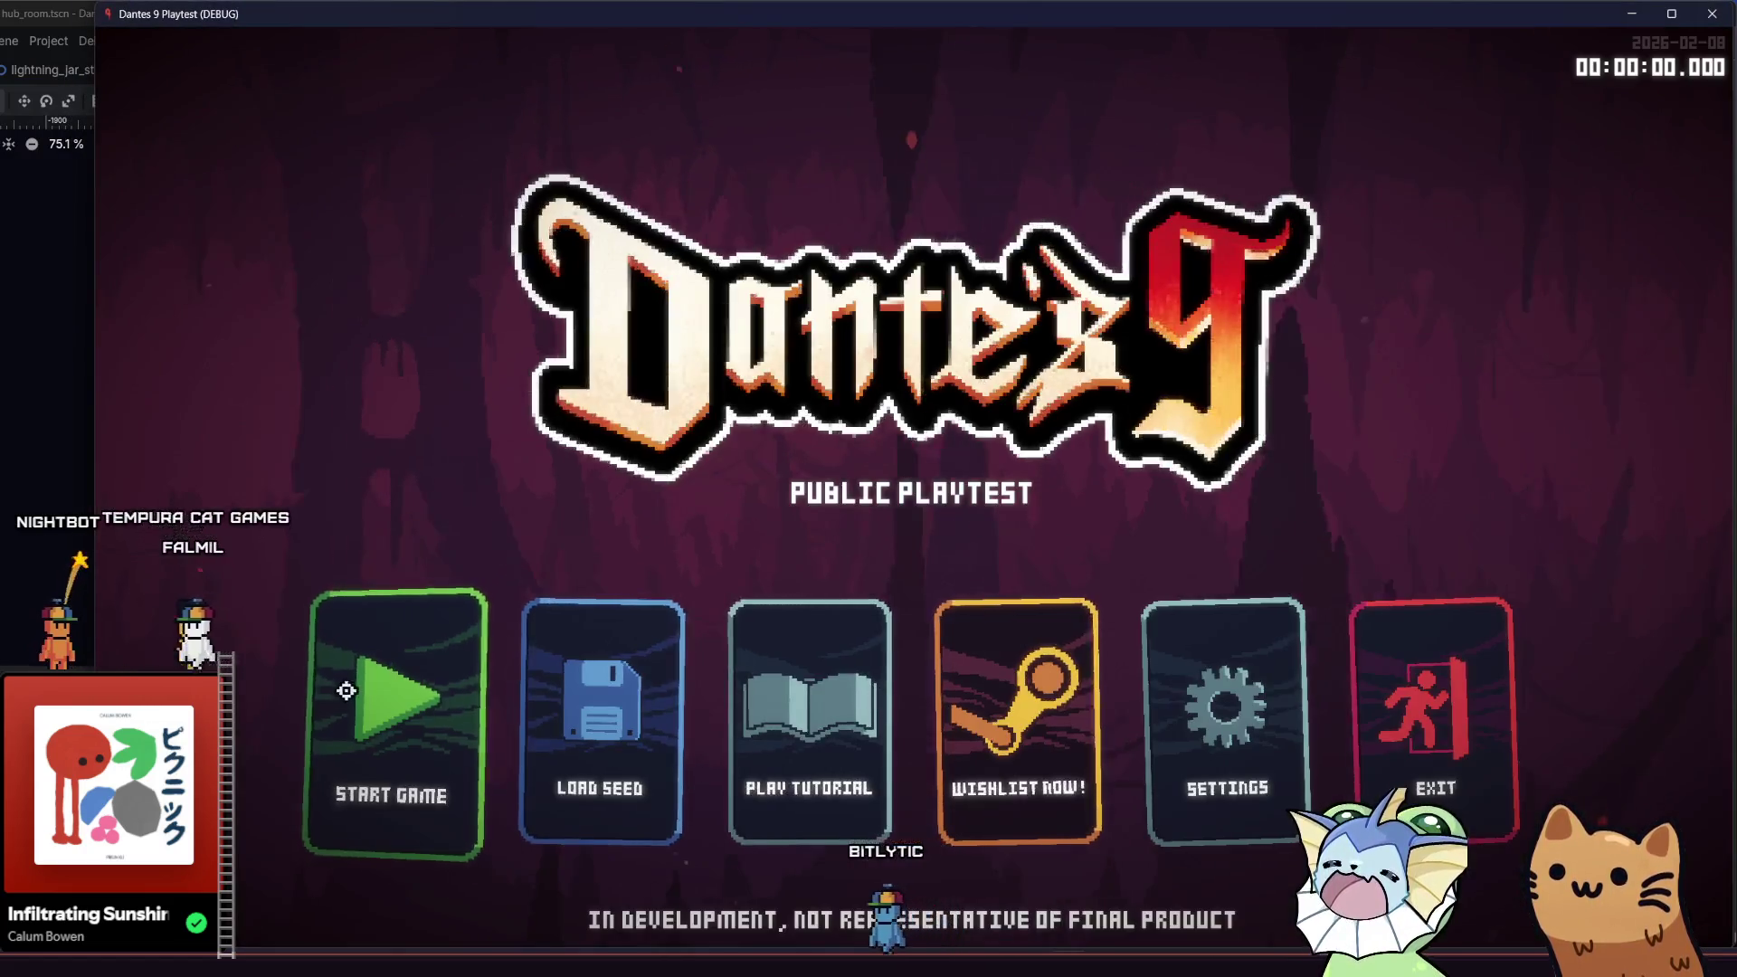
click(346, 691)
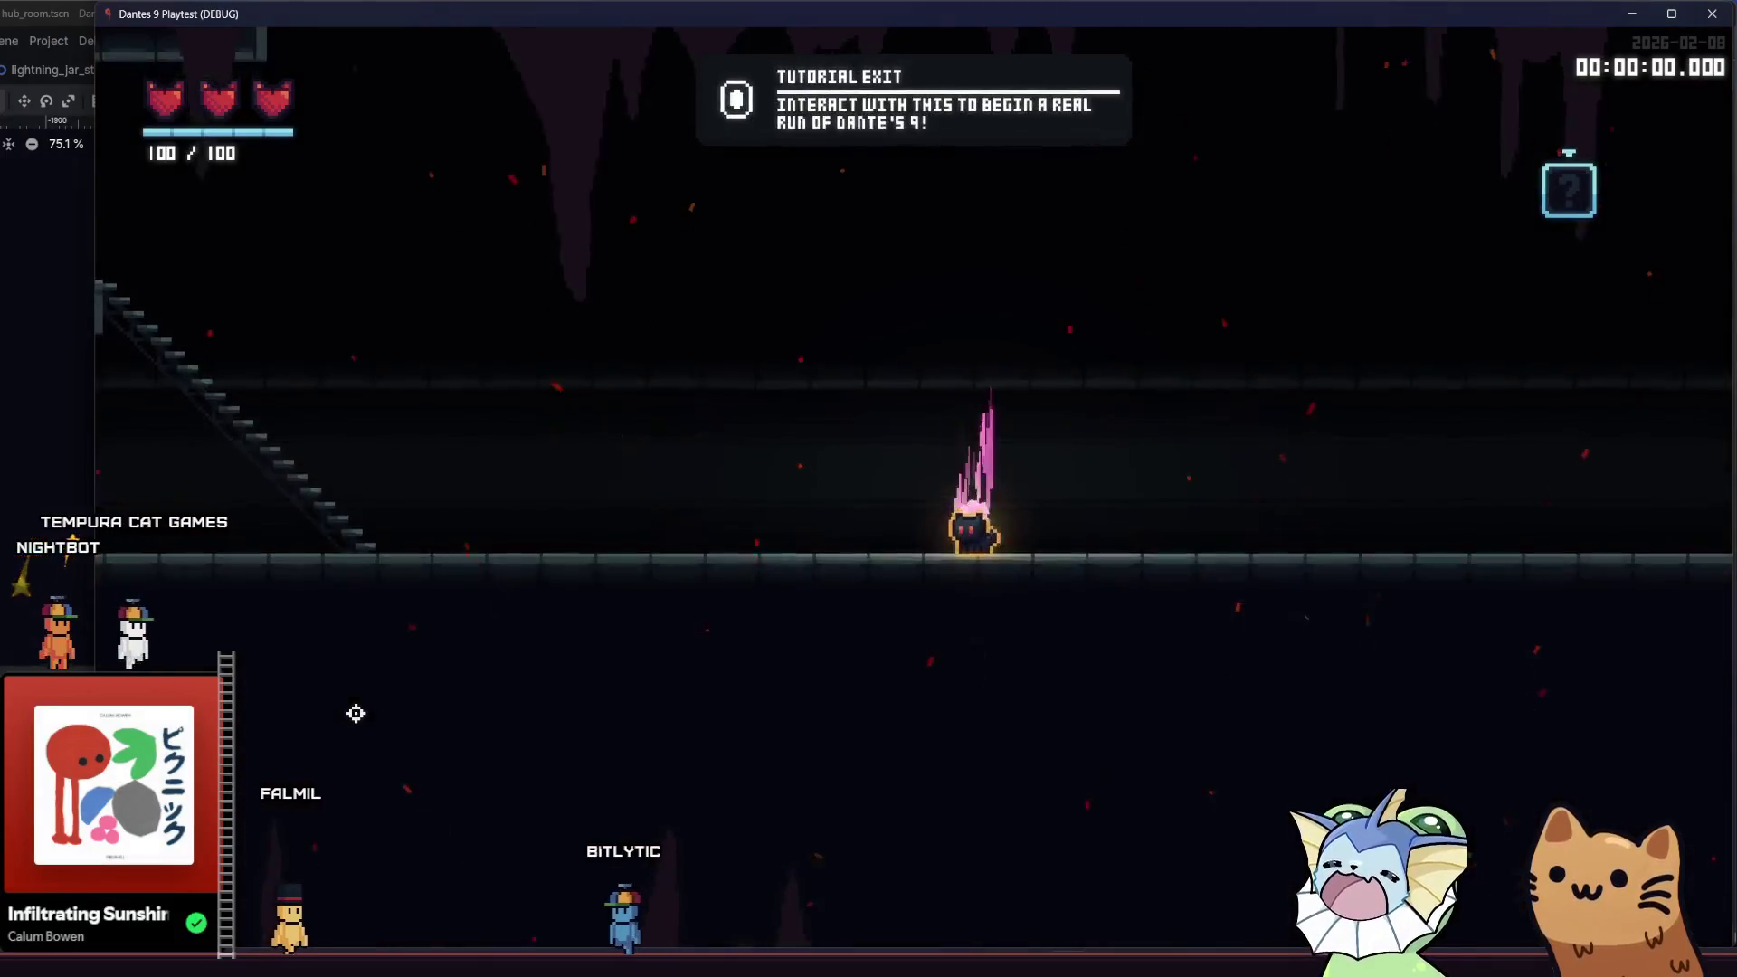
key(a)
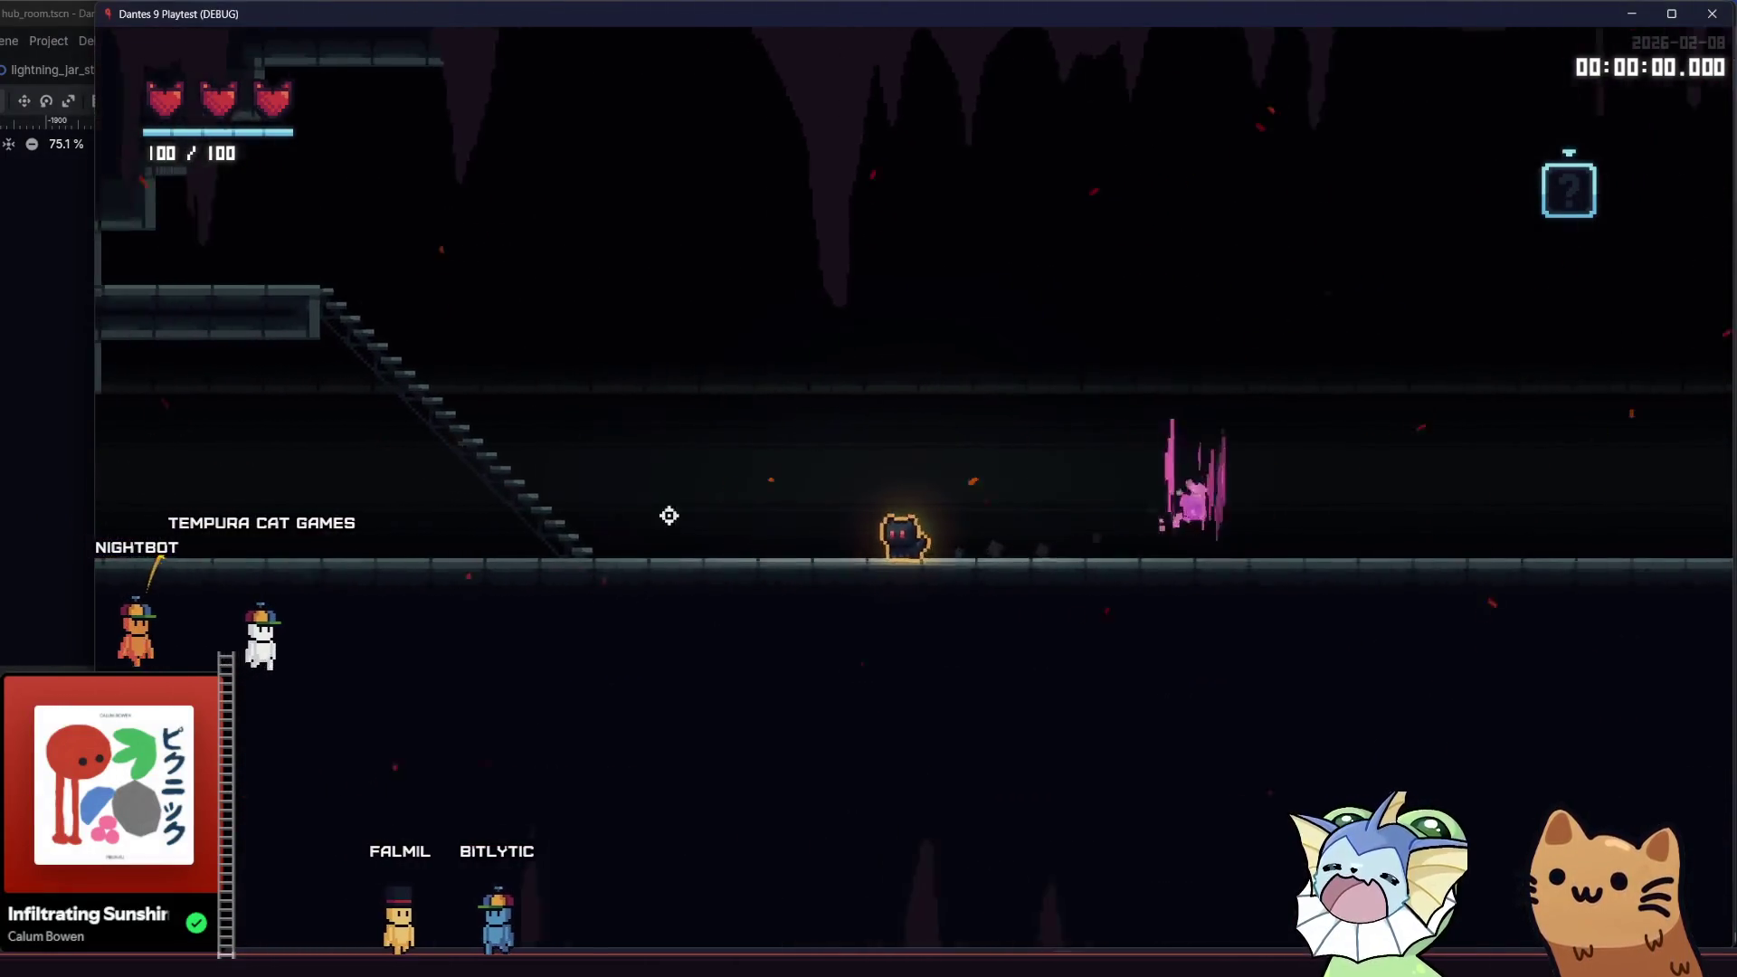
key(s)
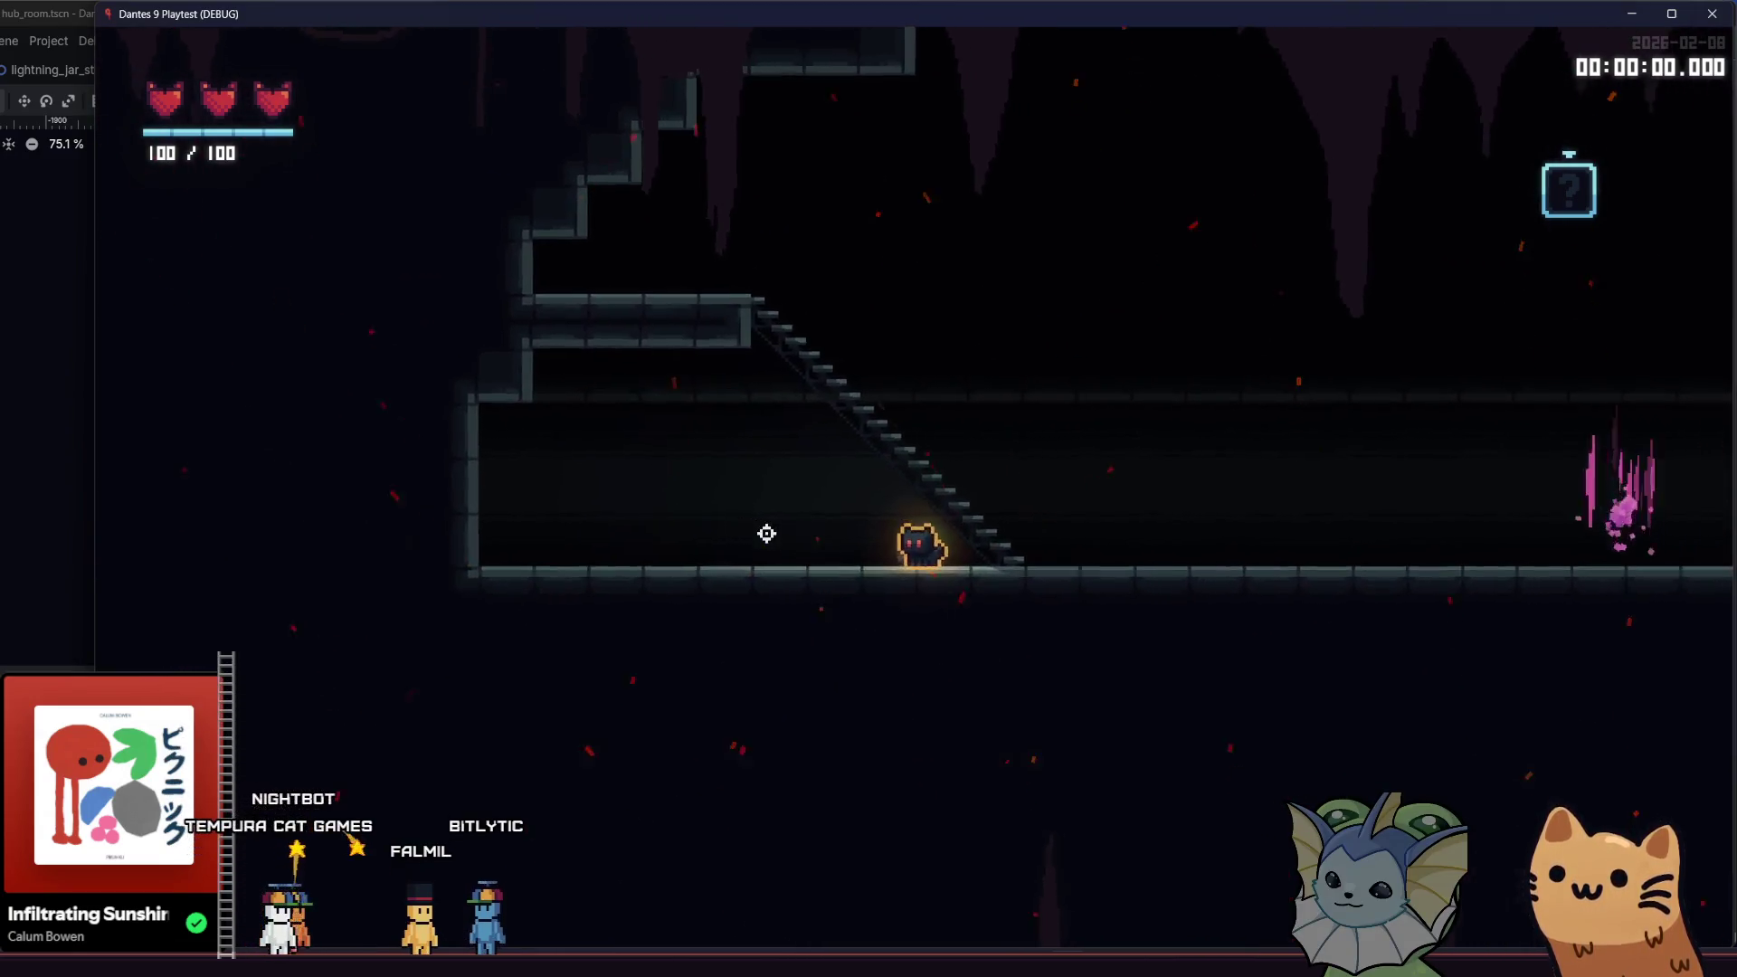
key(a)
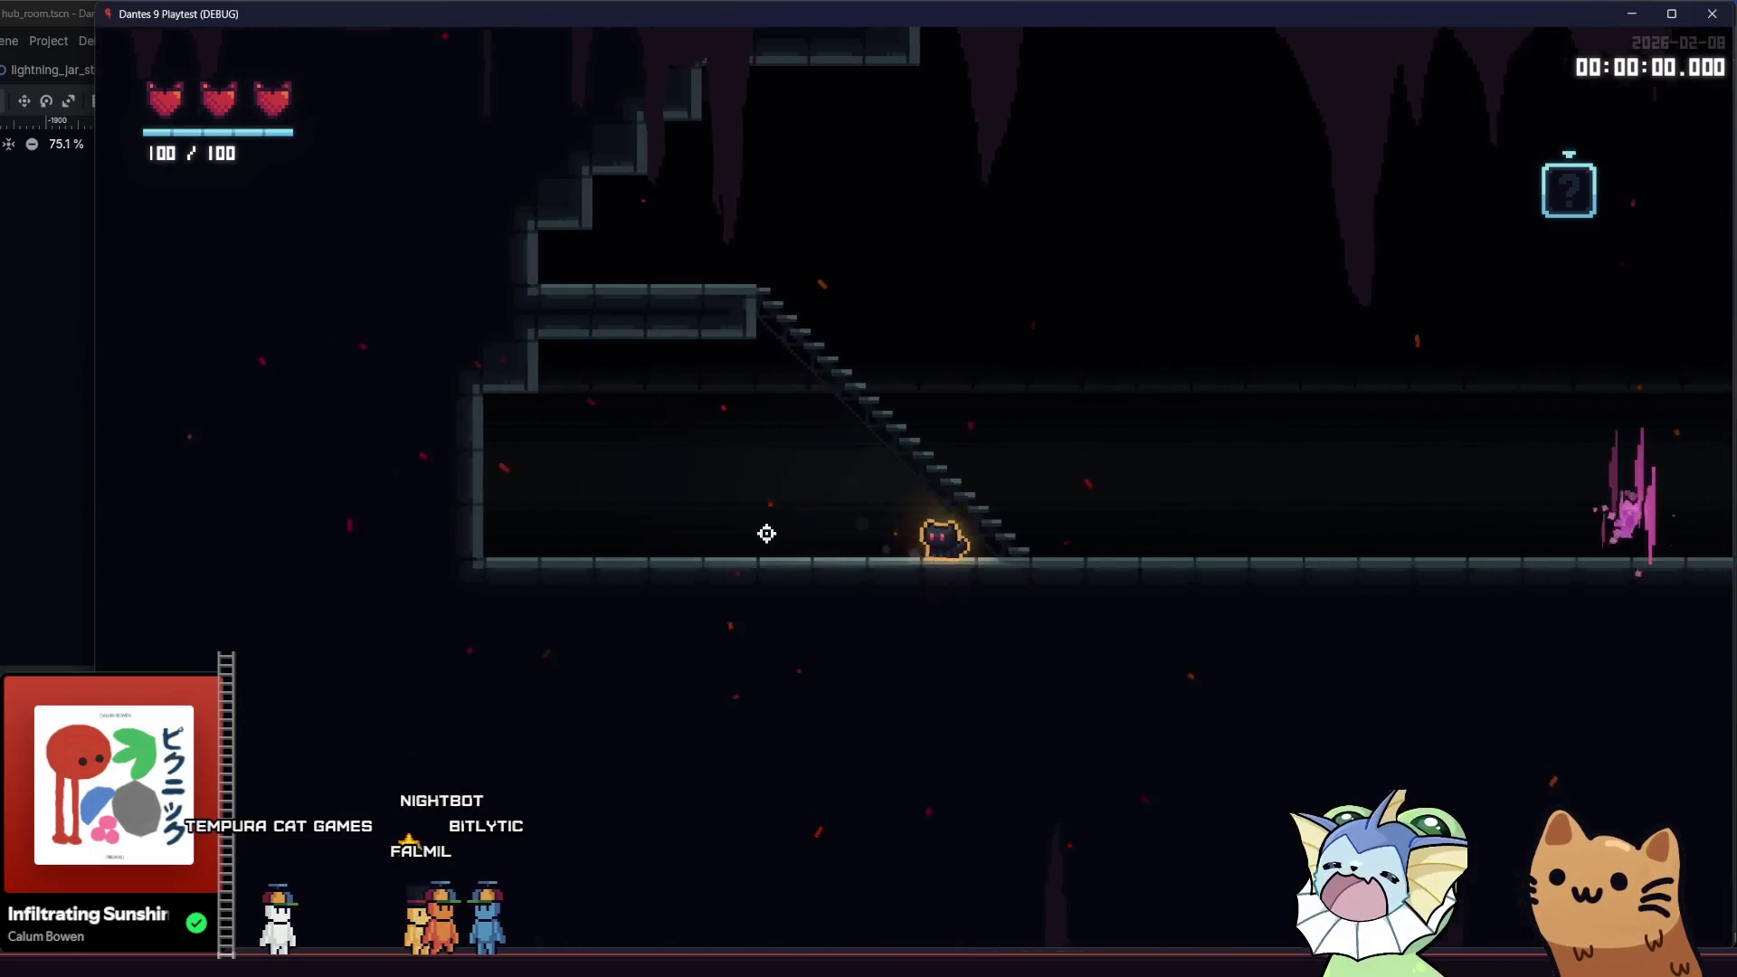
key(d)
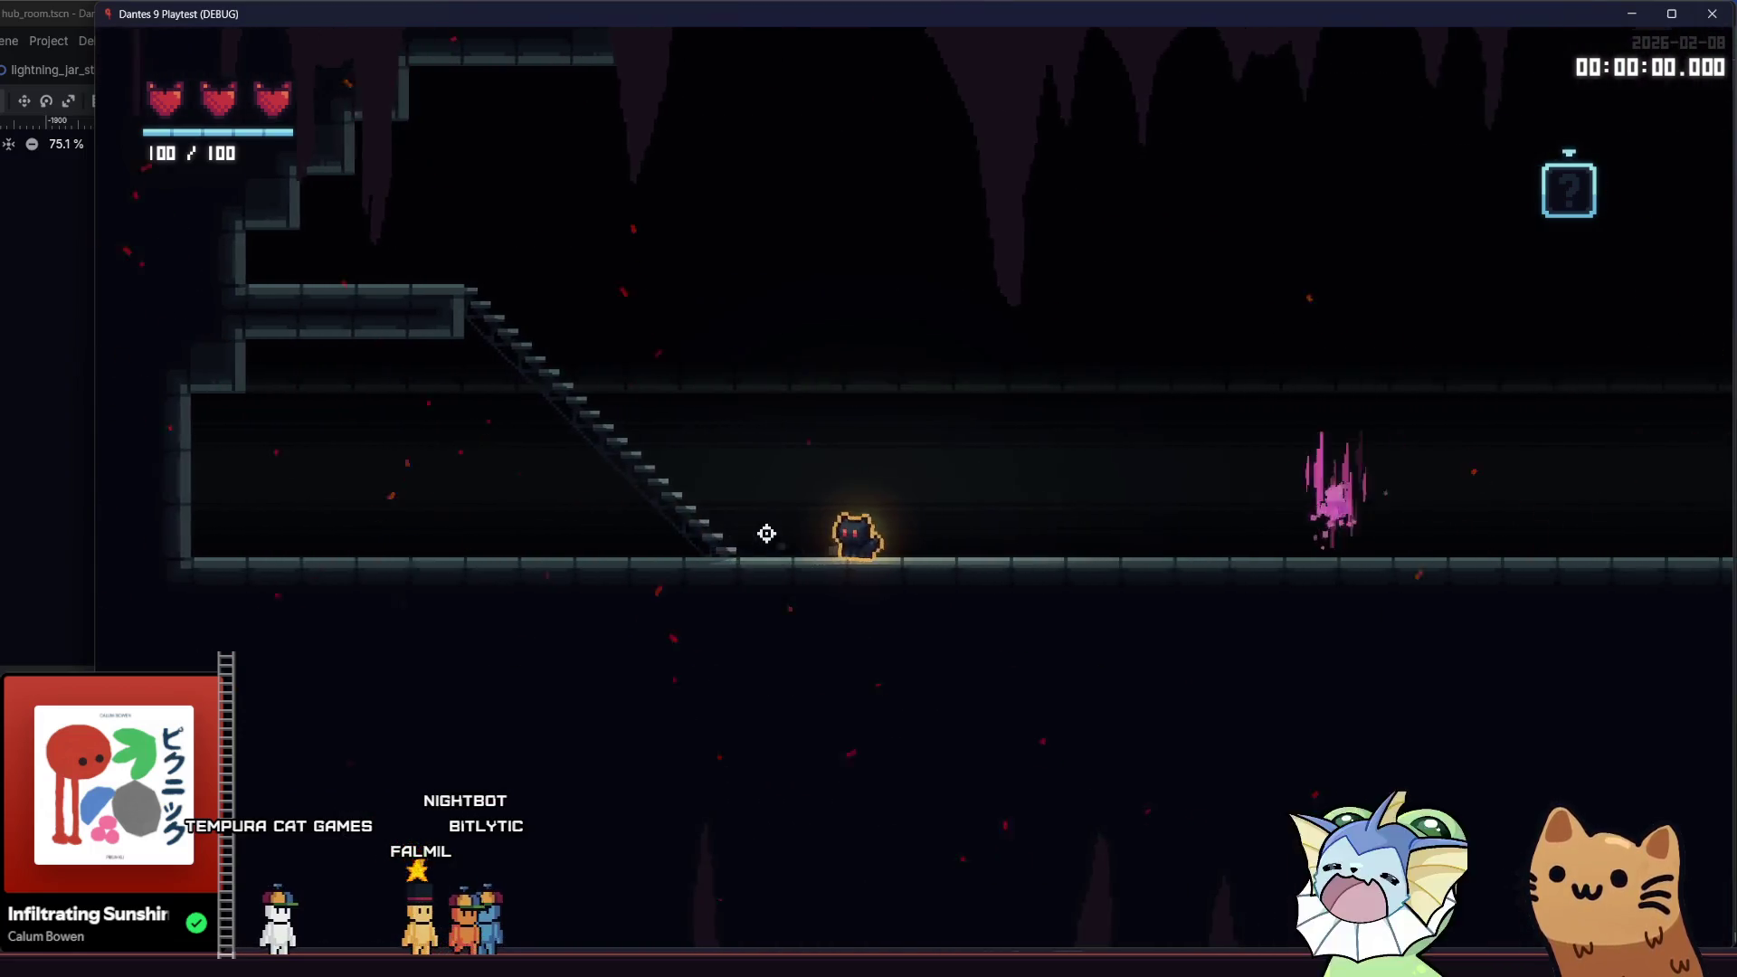
key(a)
key(s)
key(a)
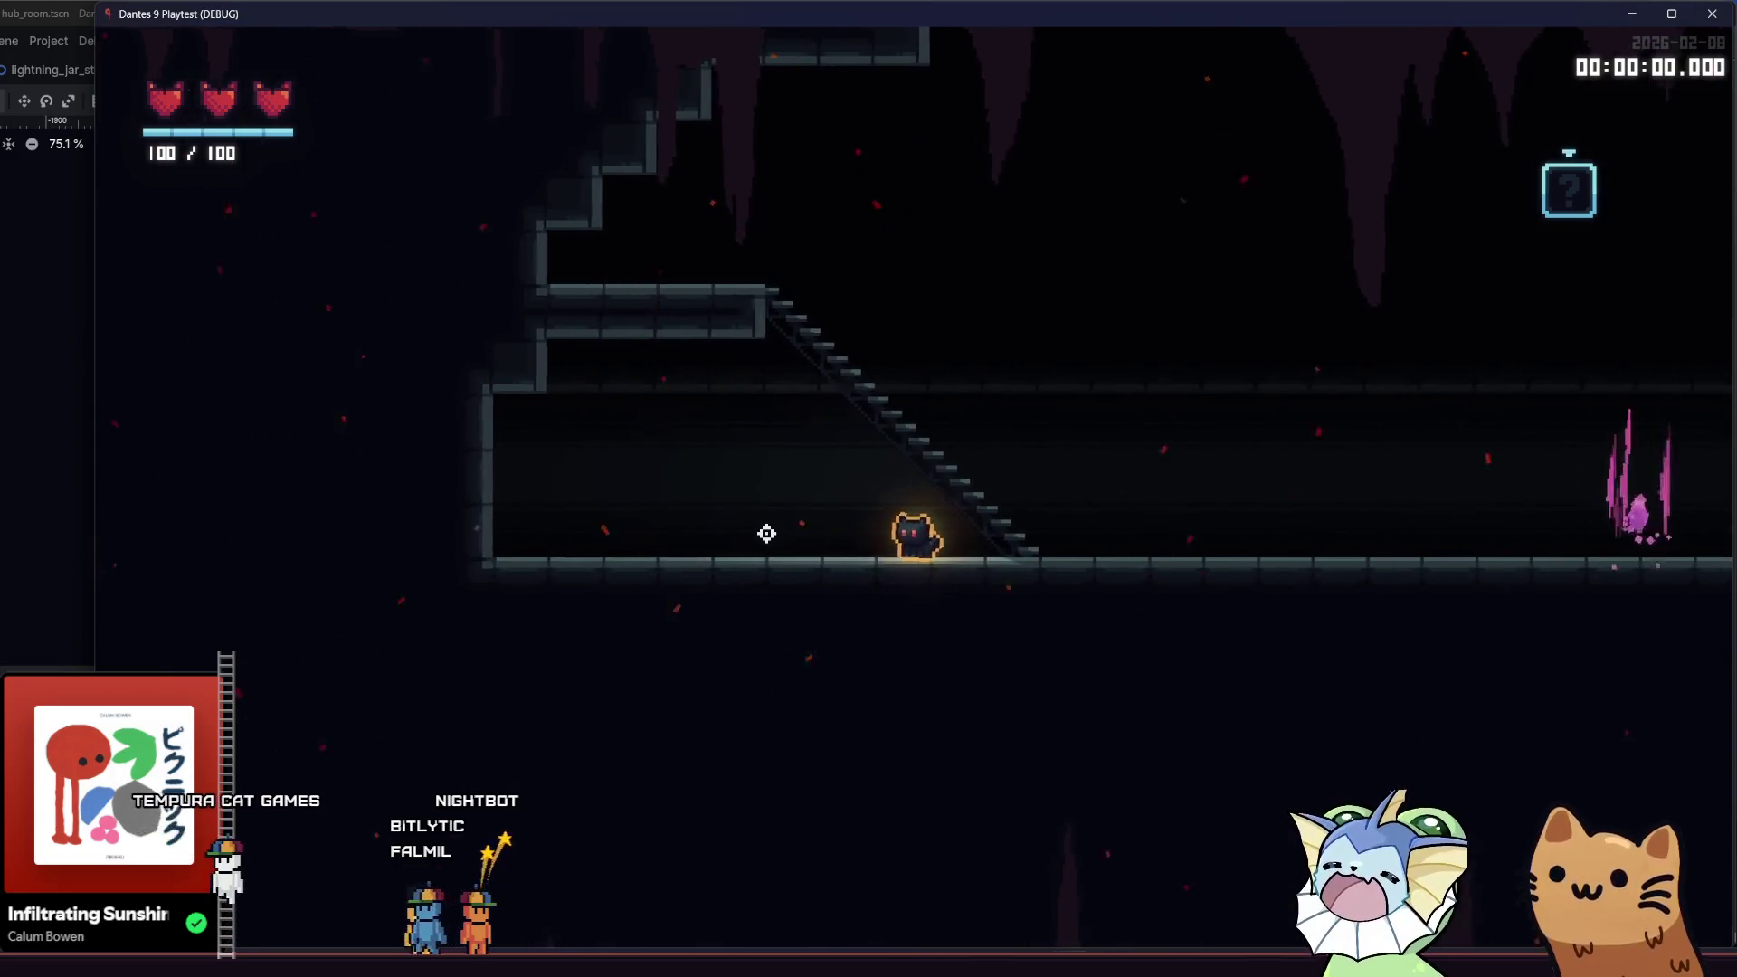
key(d)
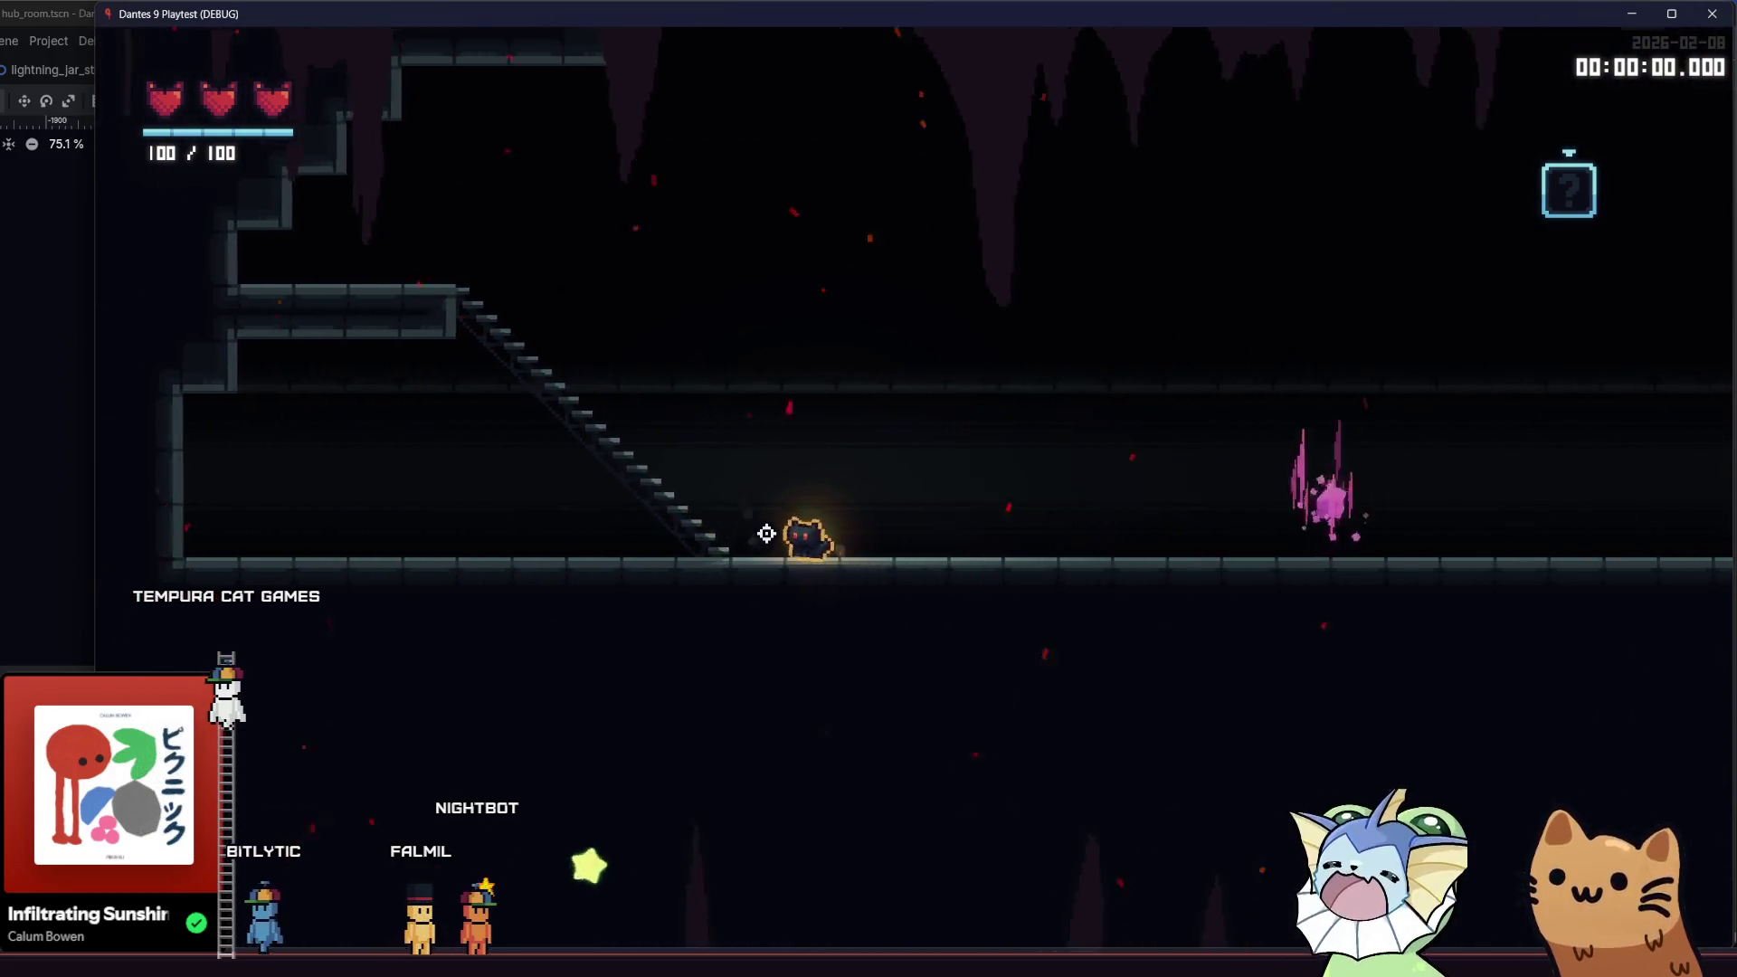
key(a)
key(d)
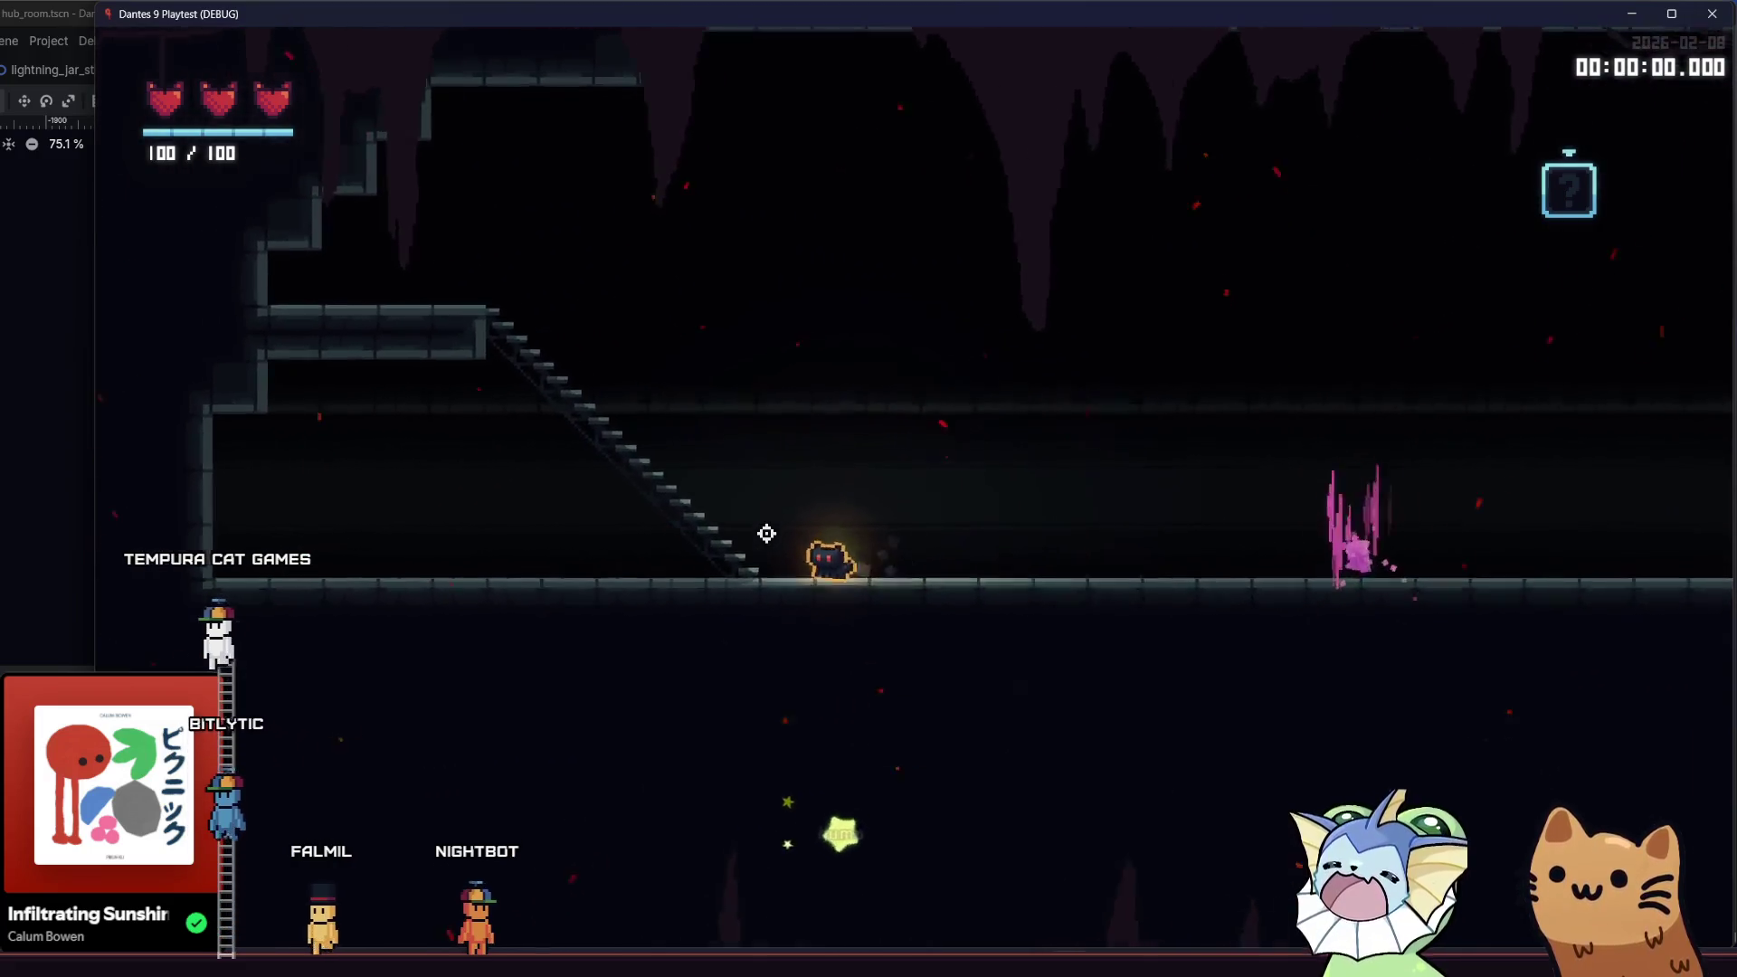
key(a)
key(a)
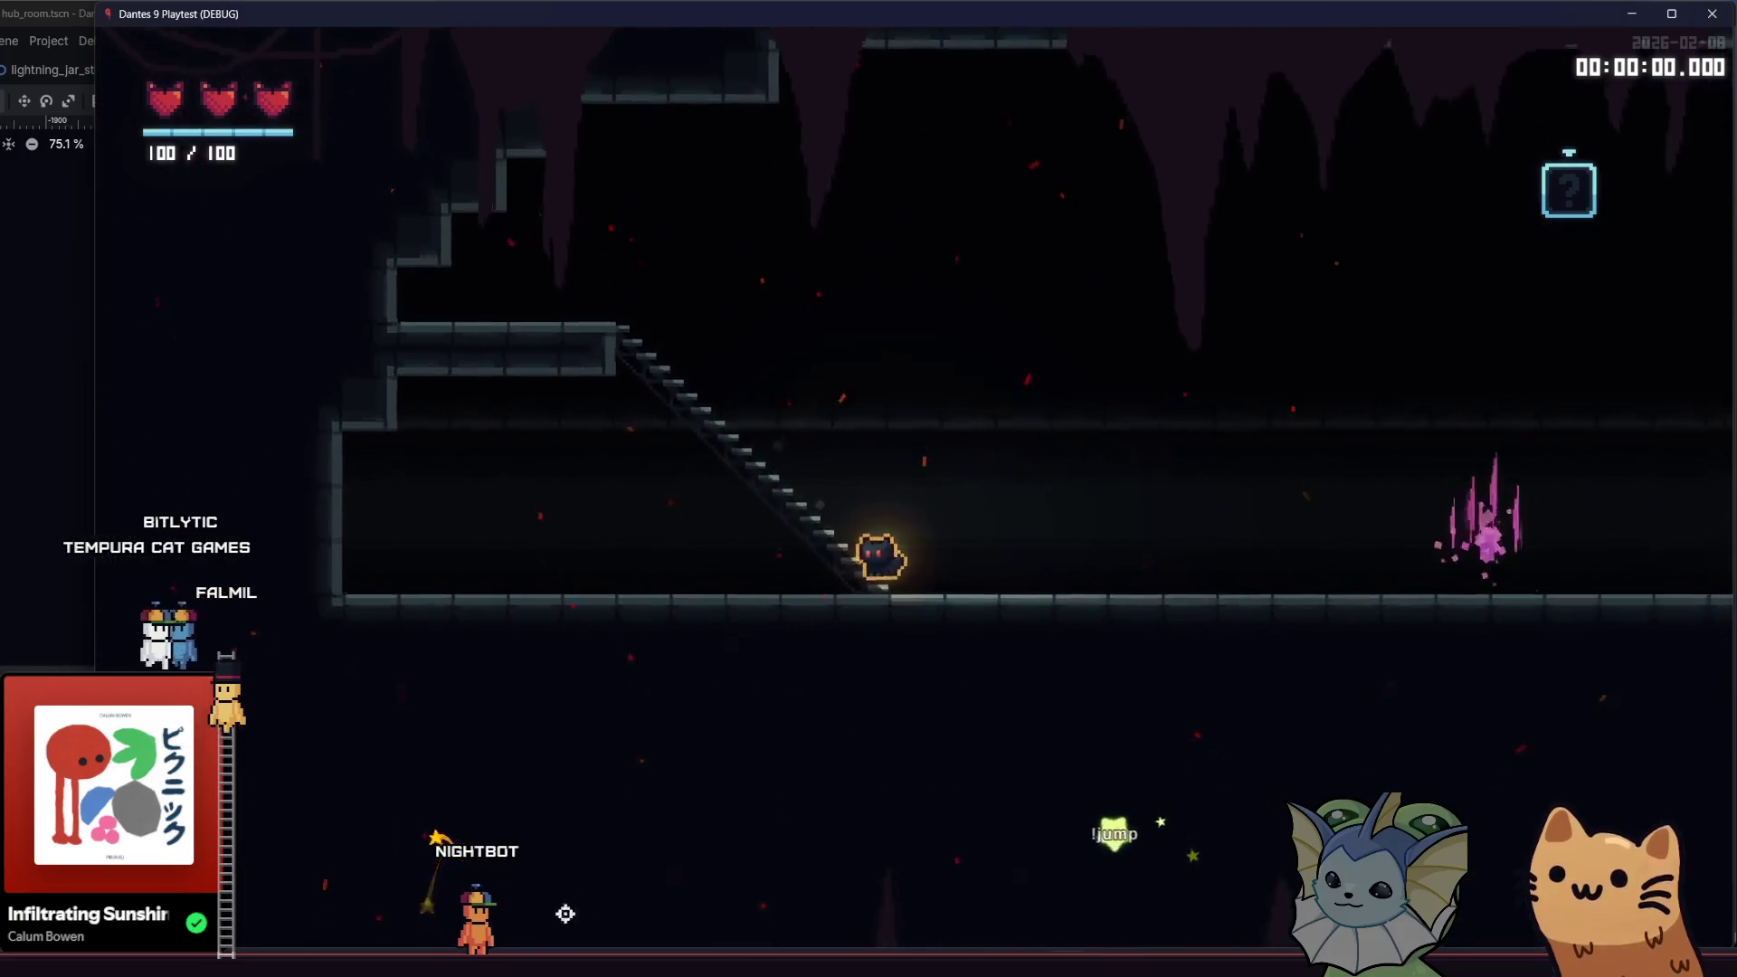
key(F8)
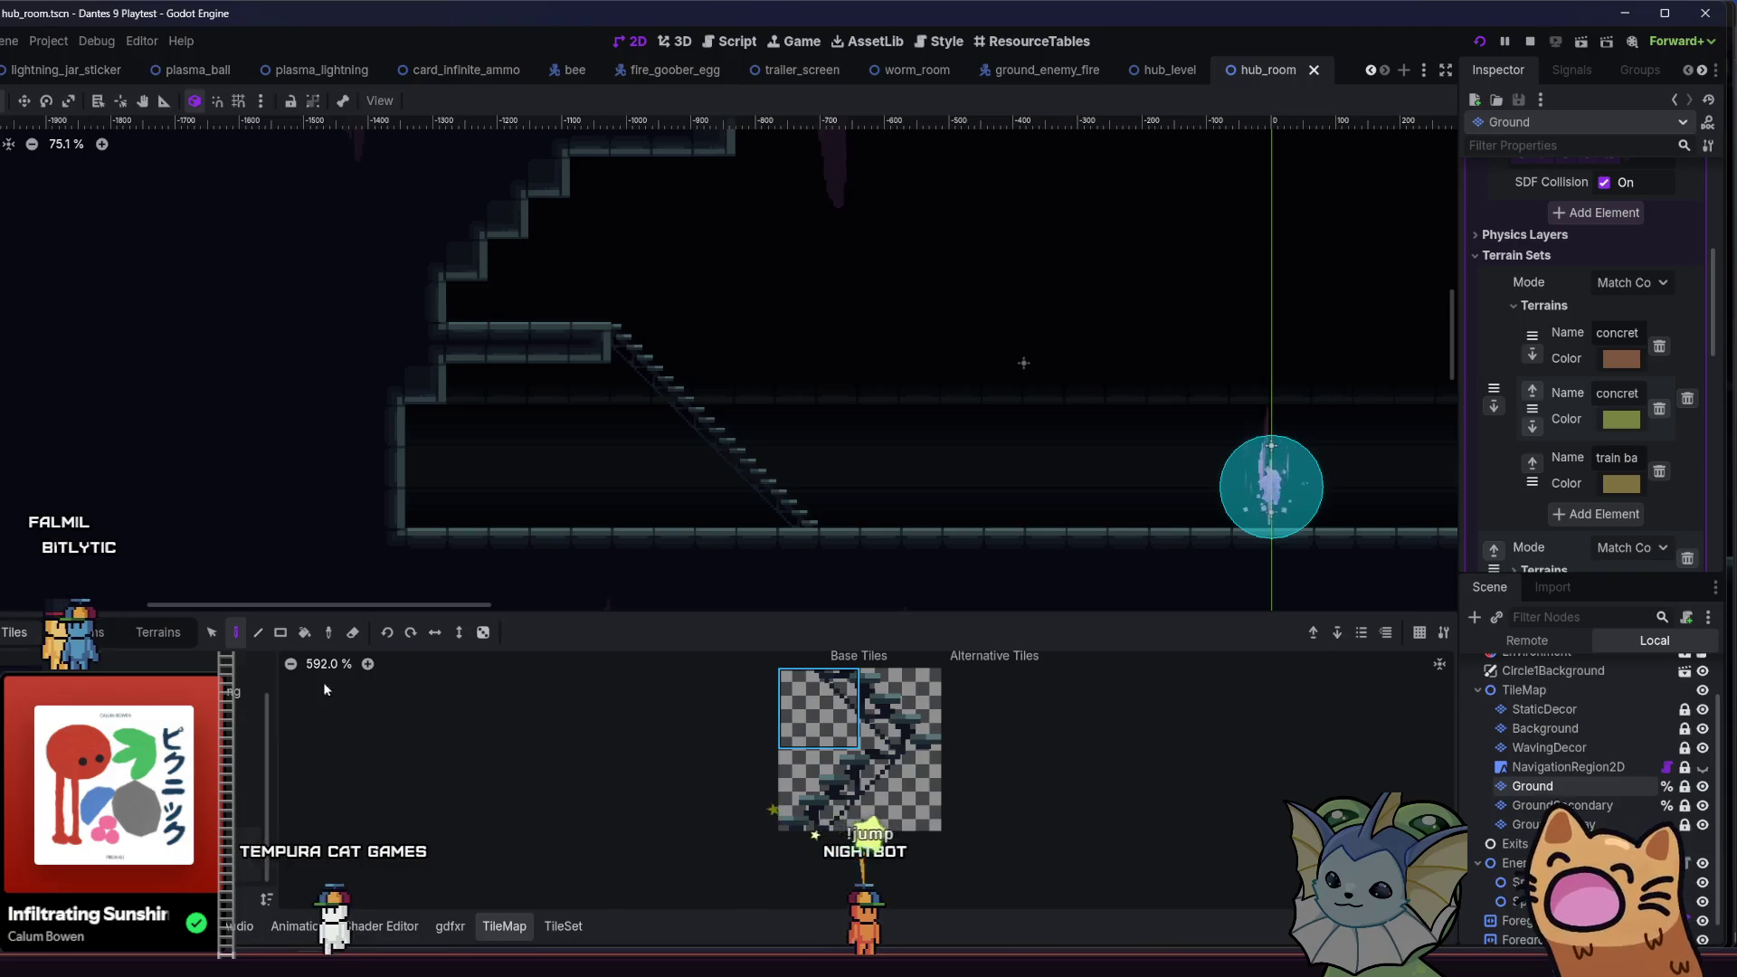
- In the TileSet editor, set Paint Properties to Occlusion Layer 0
click(559, 926)
click(408, 680)
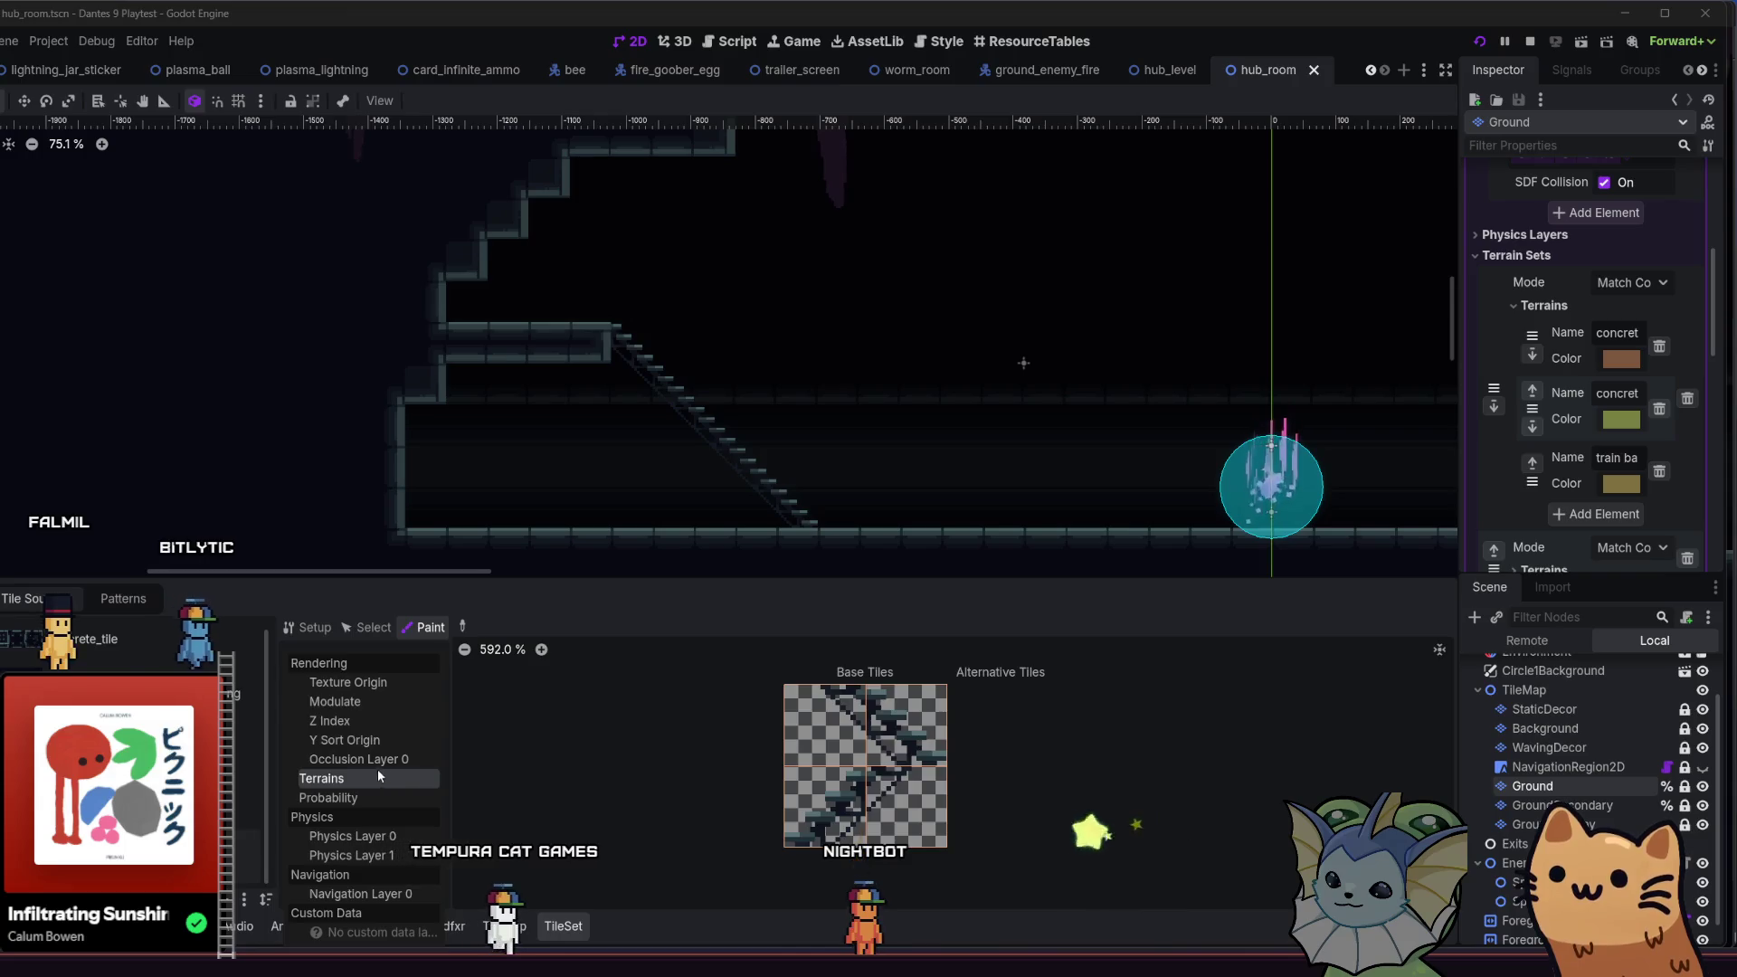
click(375, 761)
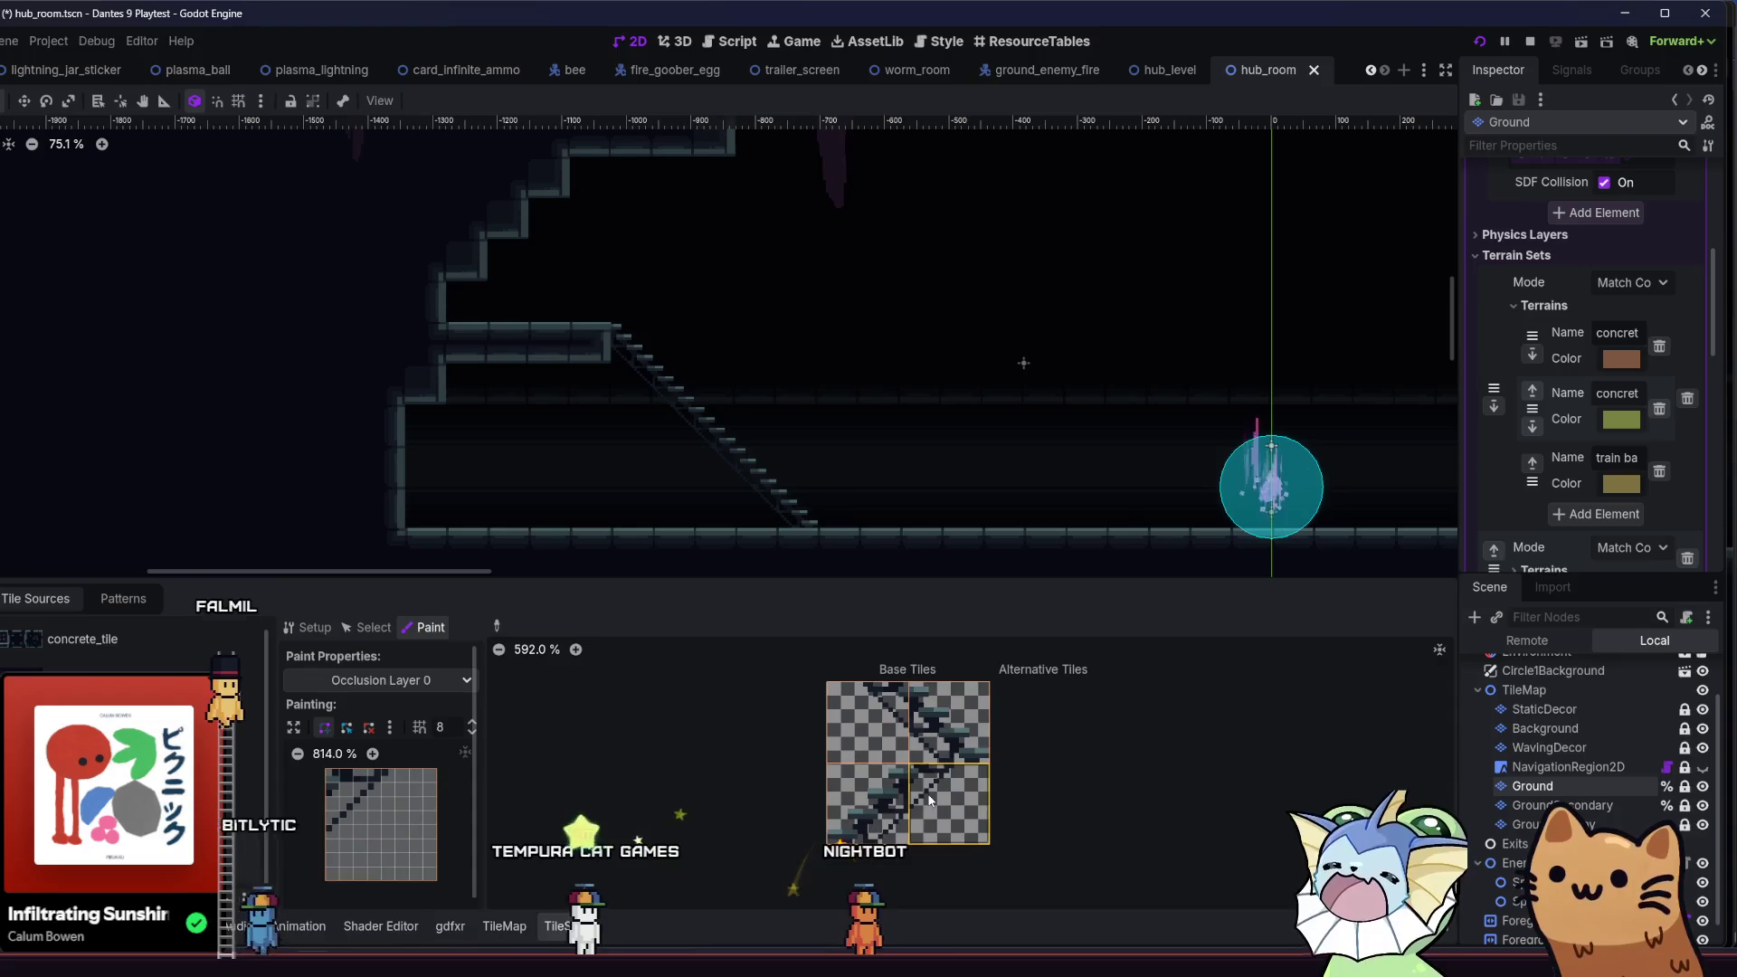
- Draw a triangular slope collision polygon on Physics Layer 0 and apply it to both stair tiles
key(ctrl+s)
click(367, 627)
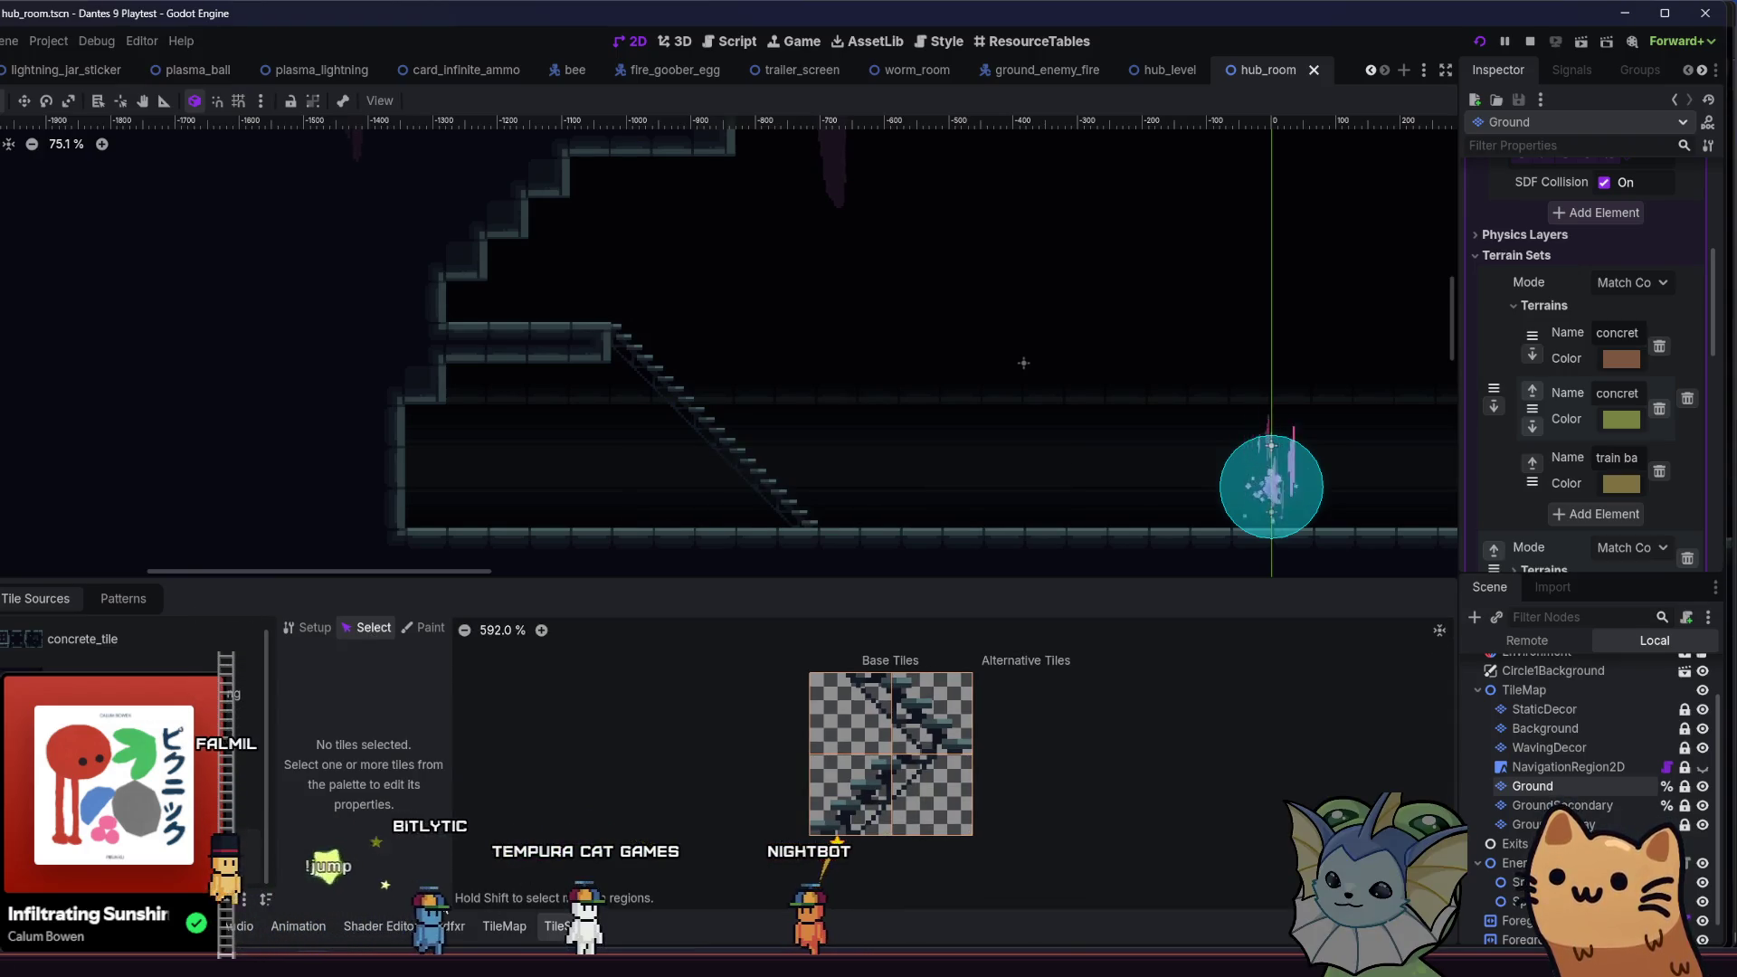
click(424, 627)
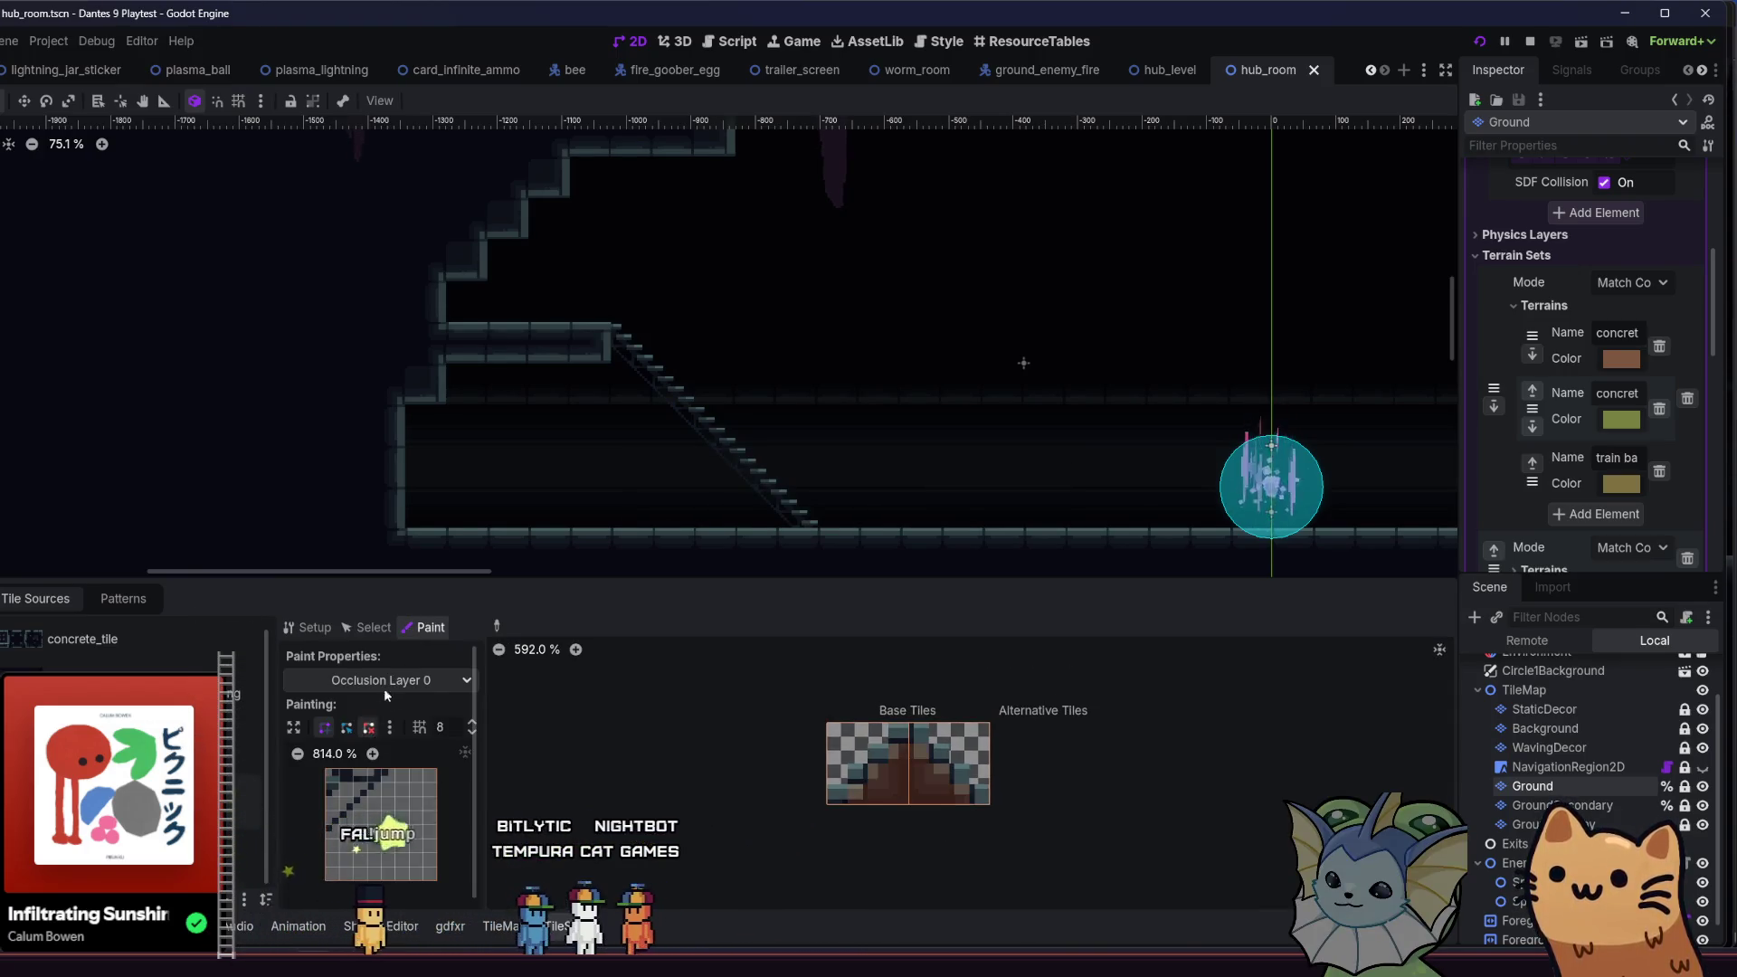
click(382, 680)
click(371, 833)
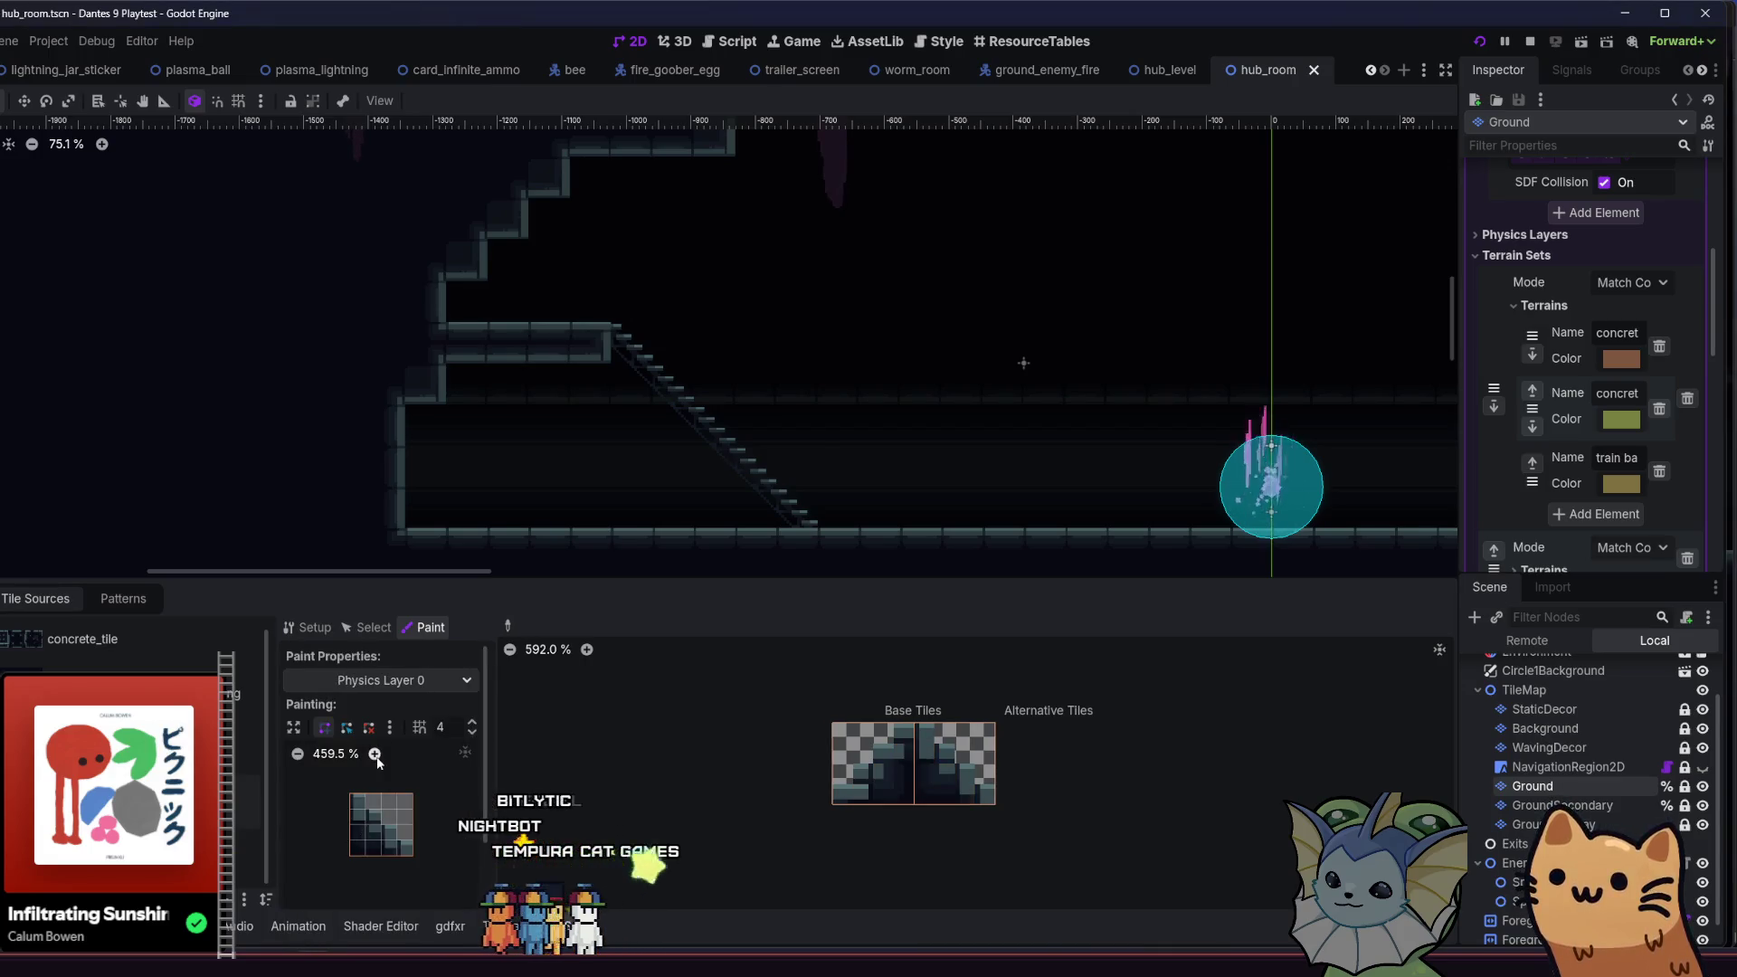
click(351, 794)
click(381, 824)
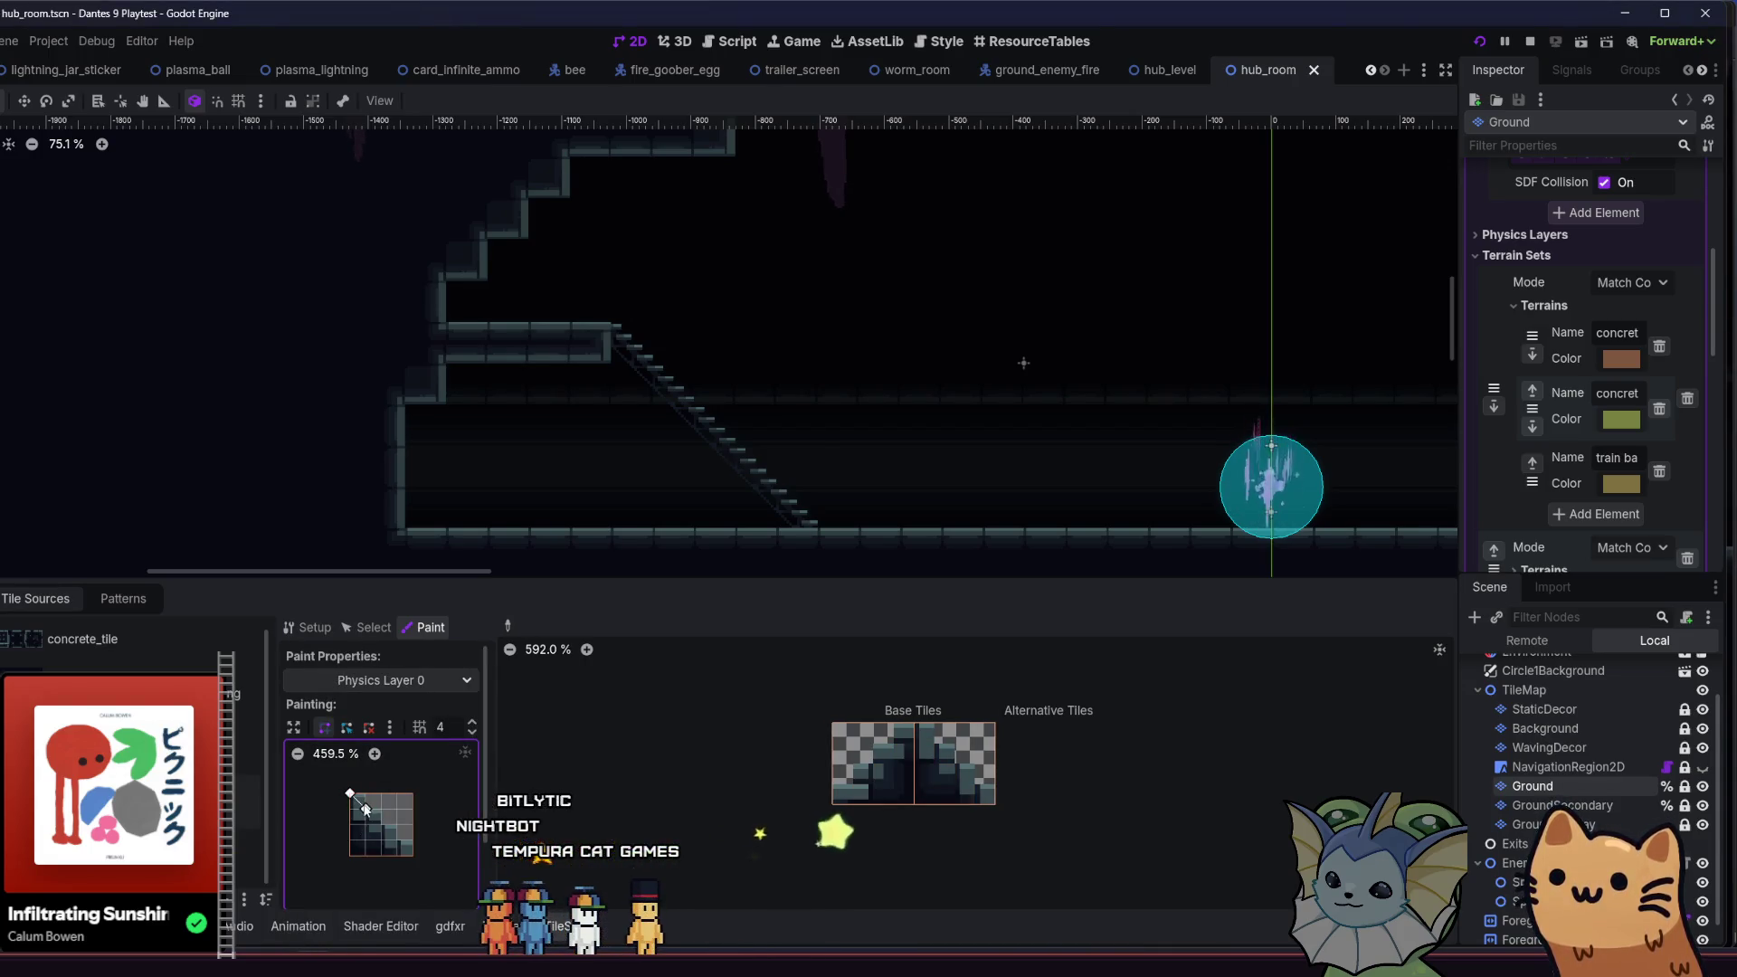
click(412, 856)
click(349, 858)
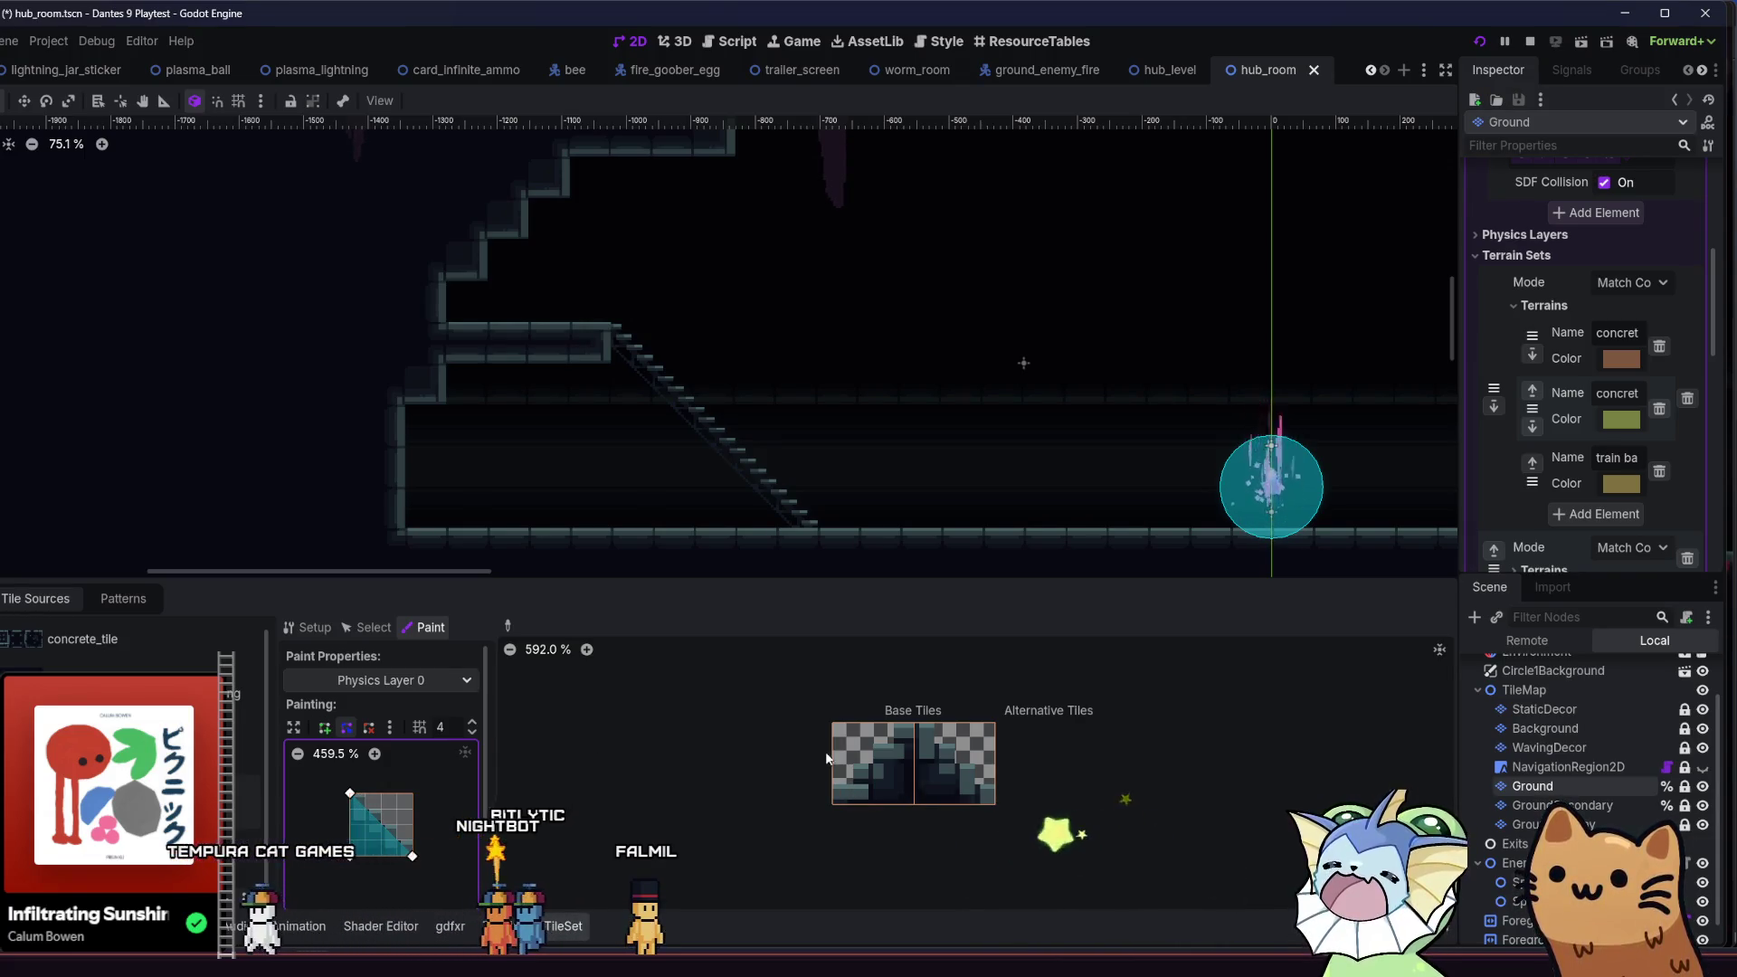
click(952, 762)
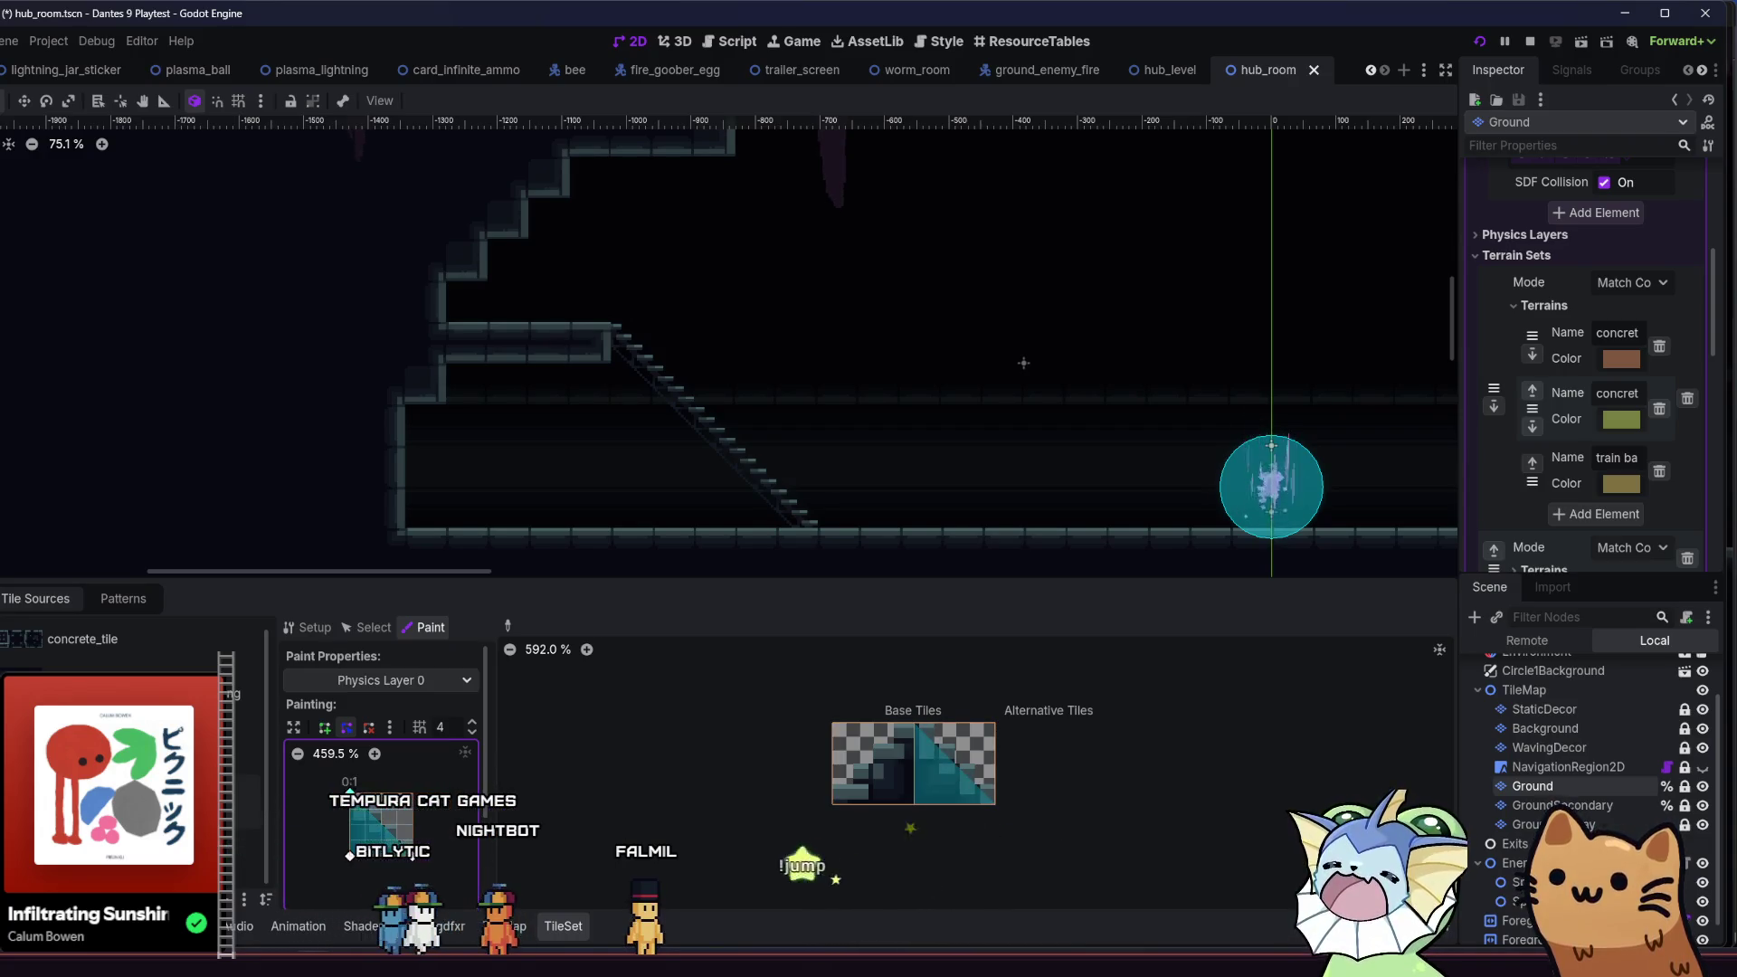
click(860, 763)
- Save, then paint a preset collision shape onto both stair tiles on Physics Layer 1 and save
key(ctrl+s)
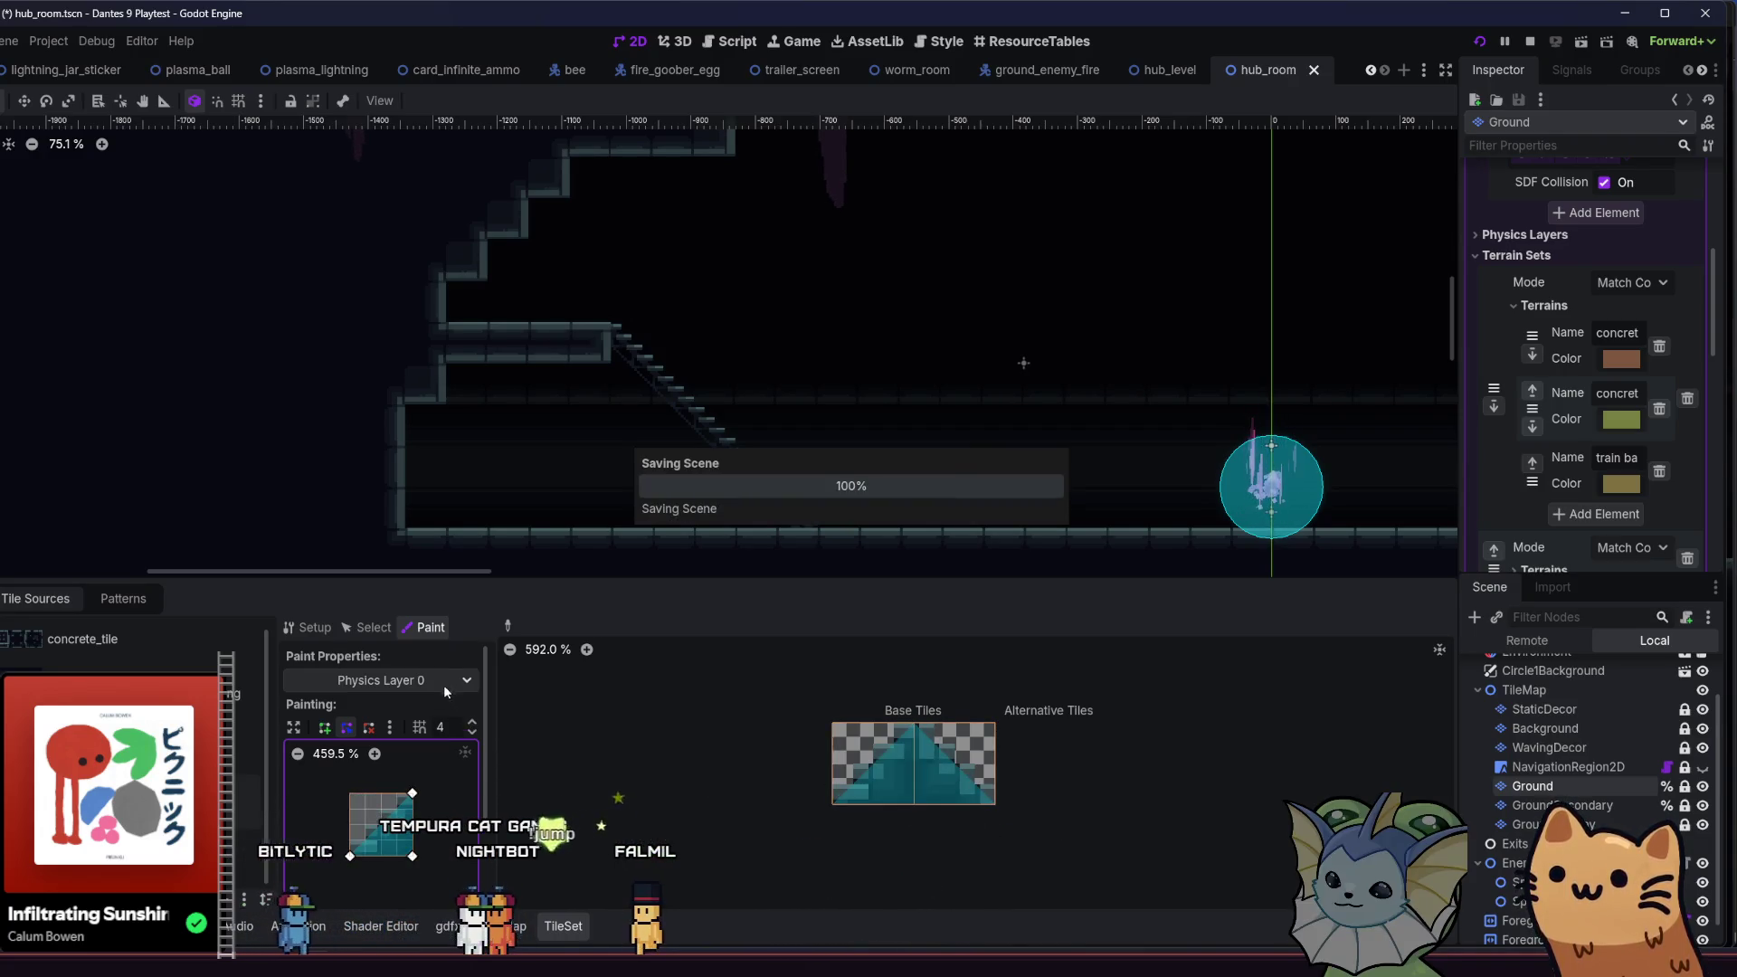
click(443, 682)
click(394, 860)
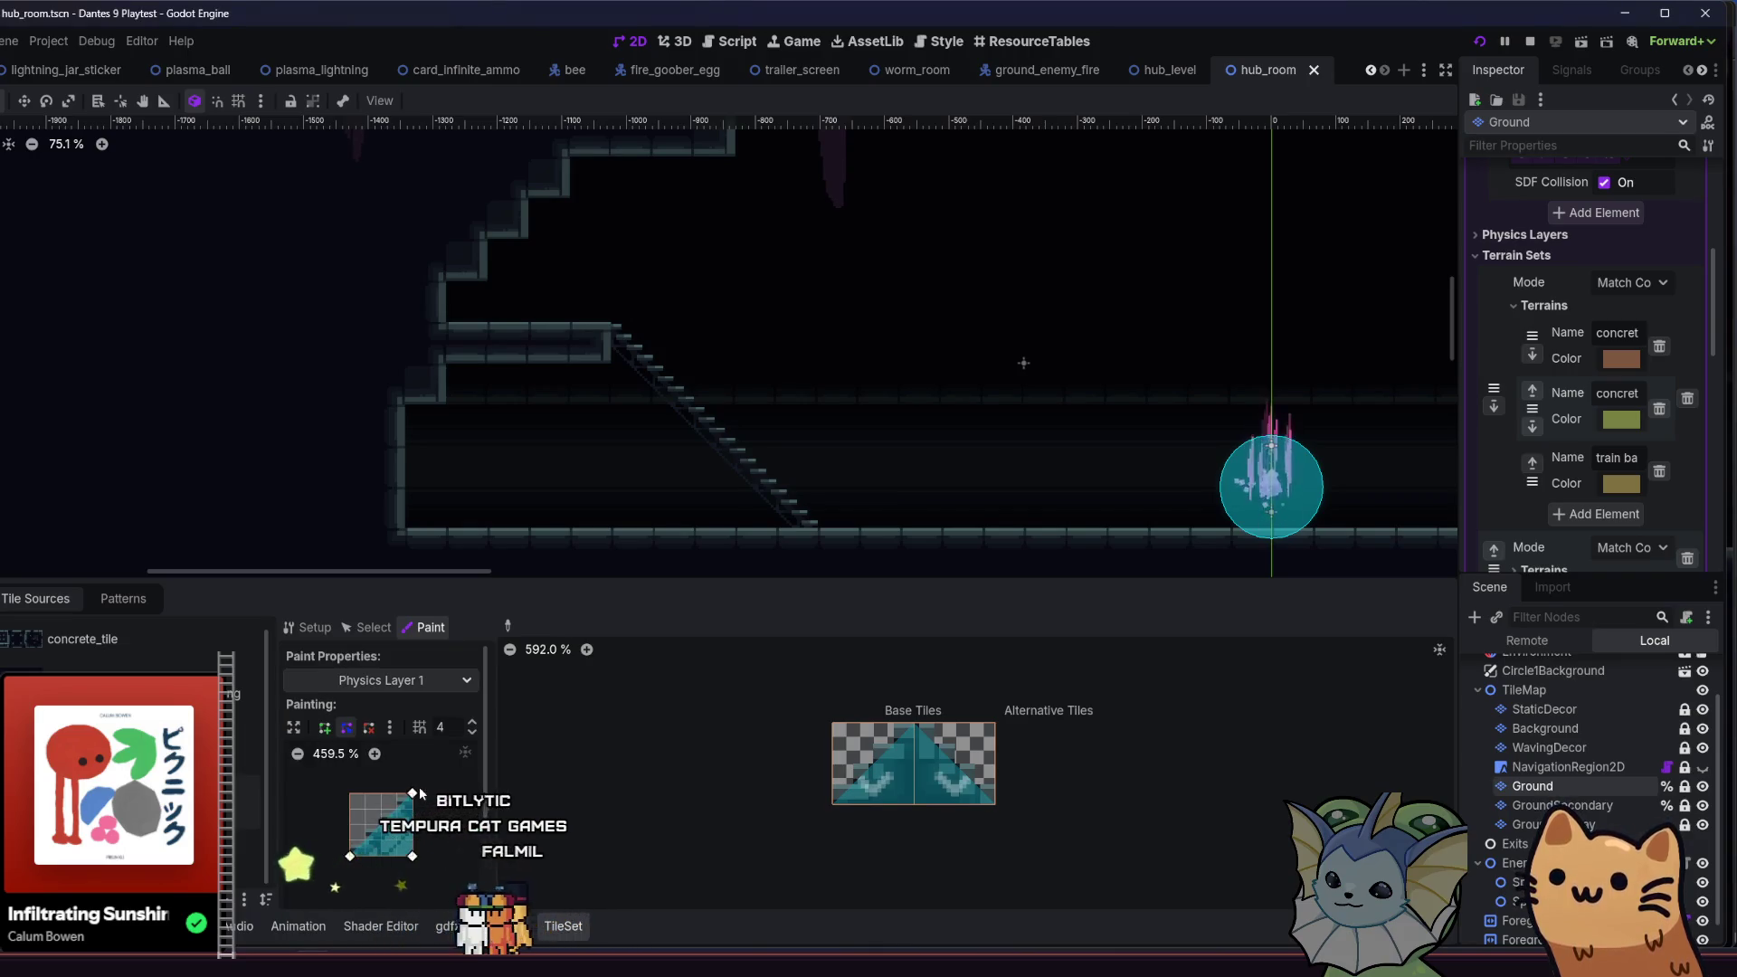
click(369, 731)
click(926, 751)
click(911, 763)
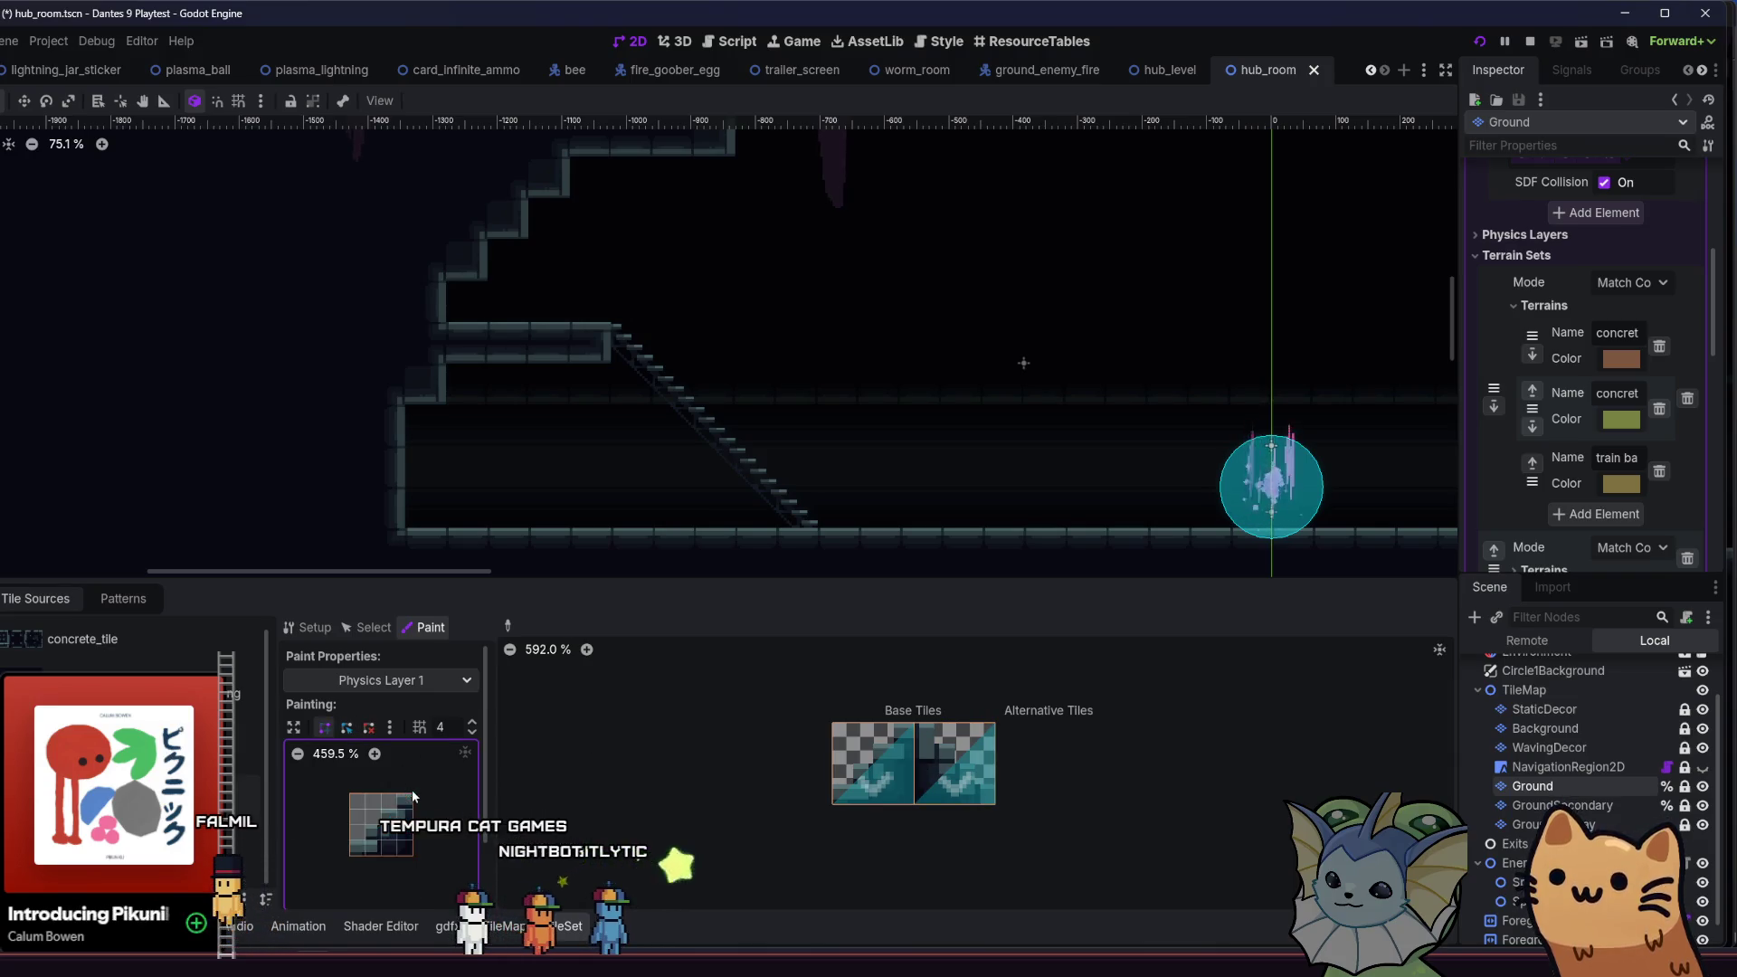
key(ctrl+s)
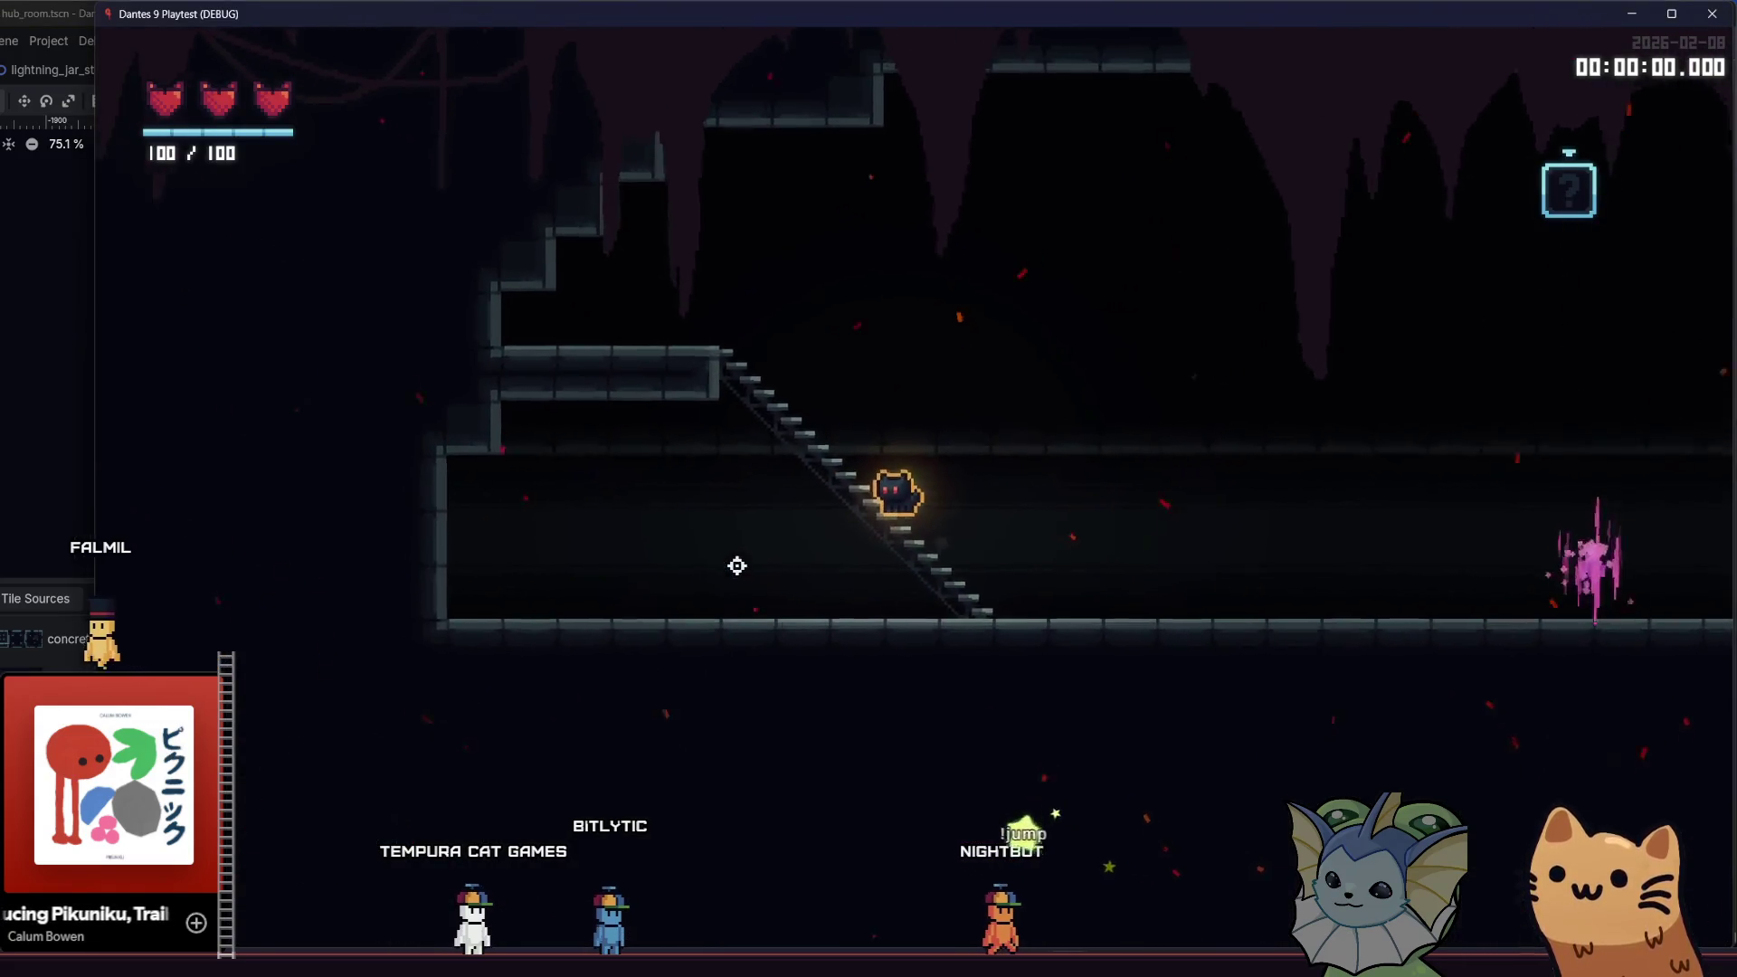
- Walk the cat up and down the stairs, drop through them and jump back on to test collision
key(d)
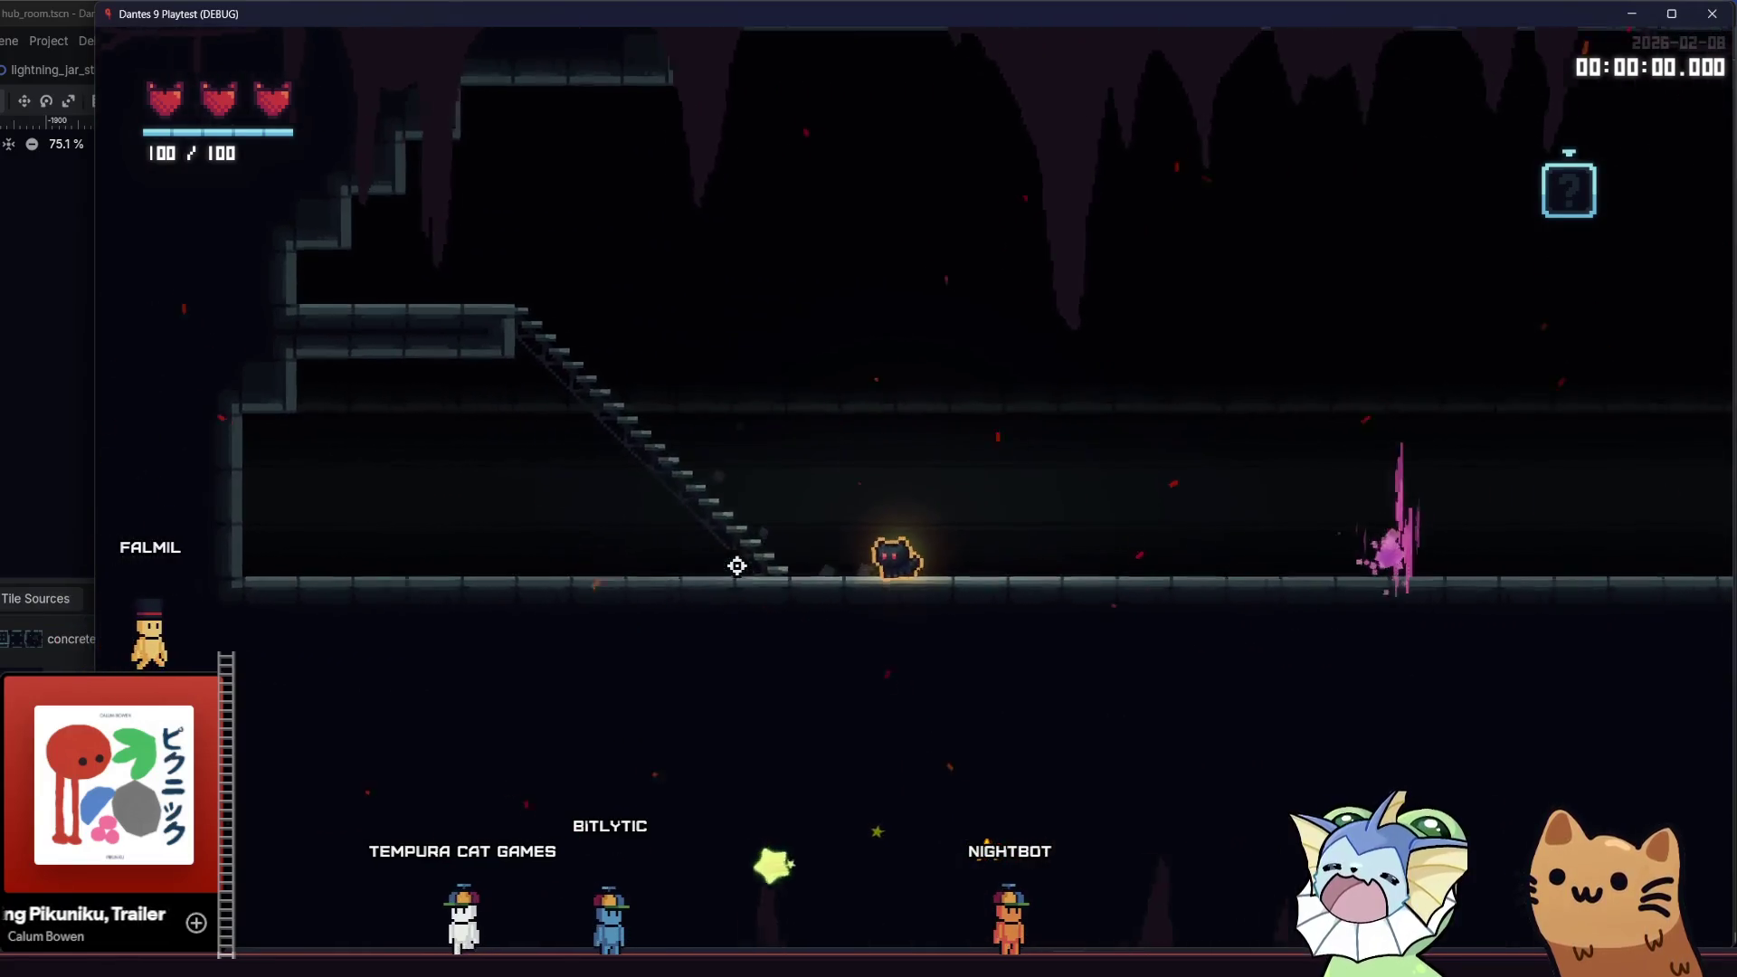
key(a)
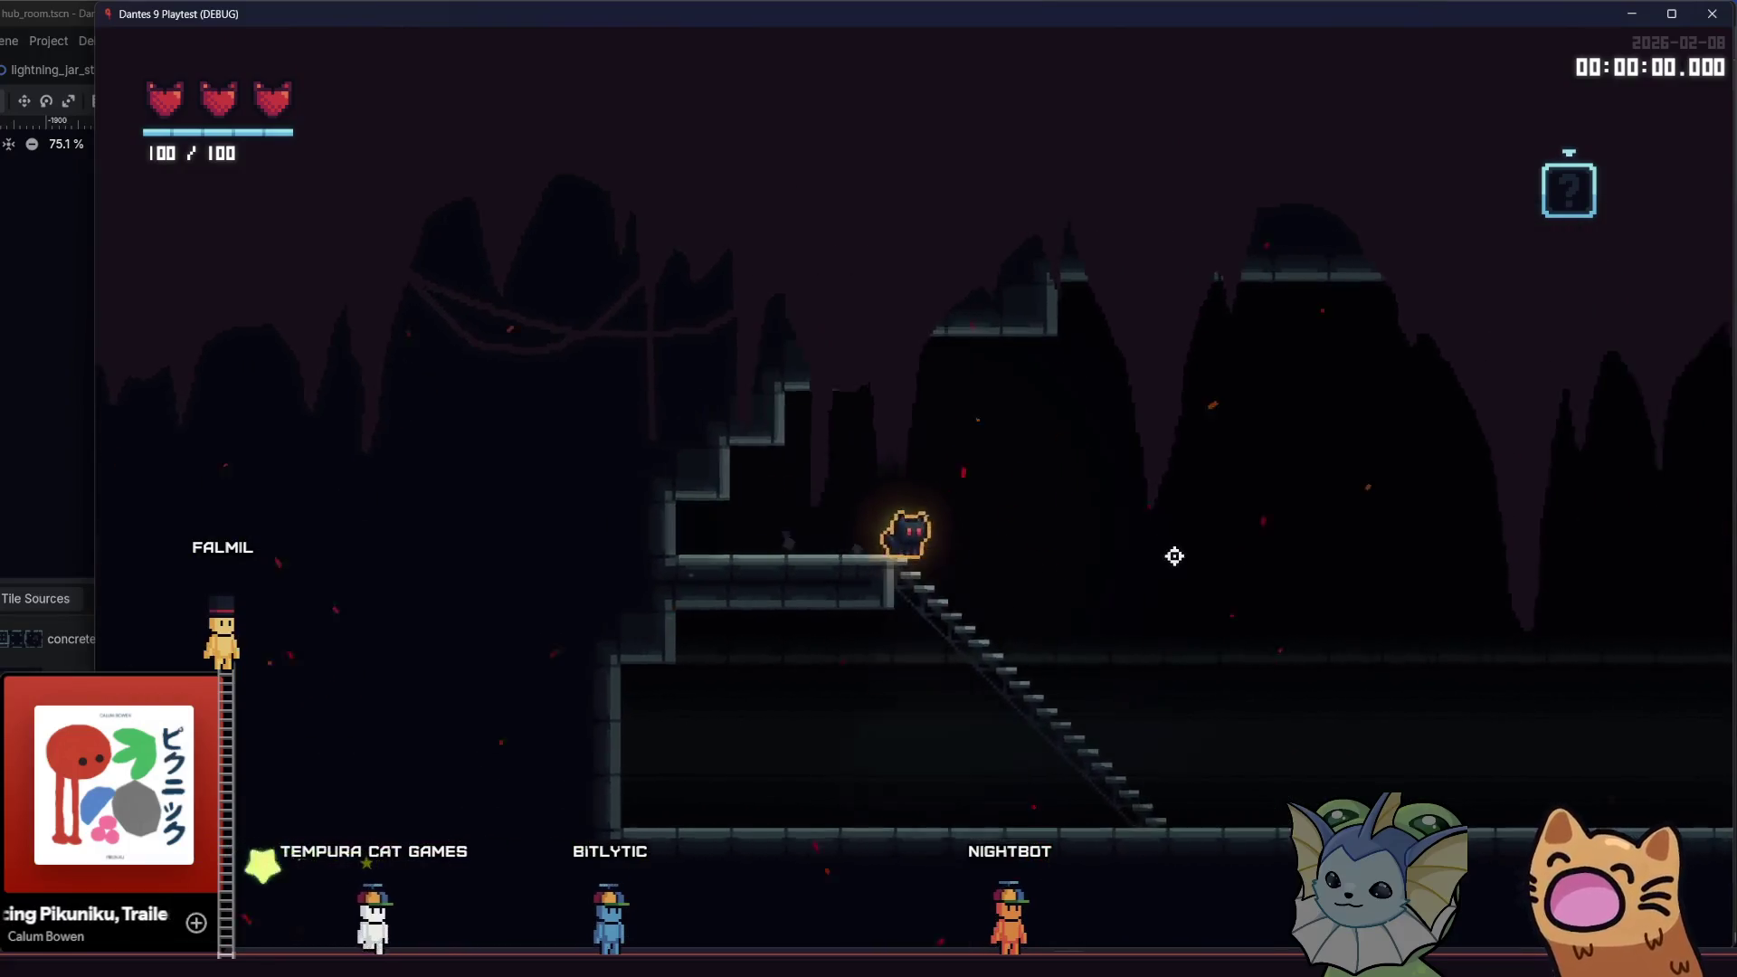
key(d)
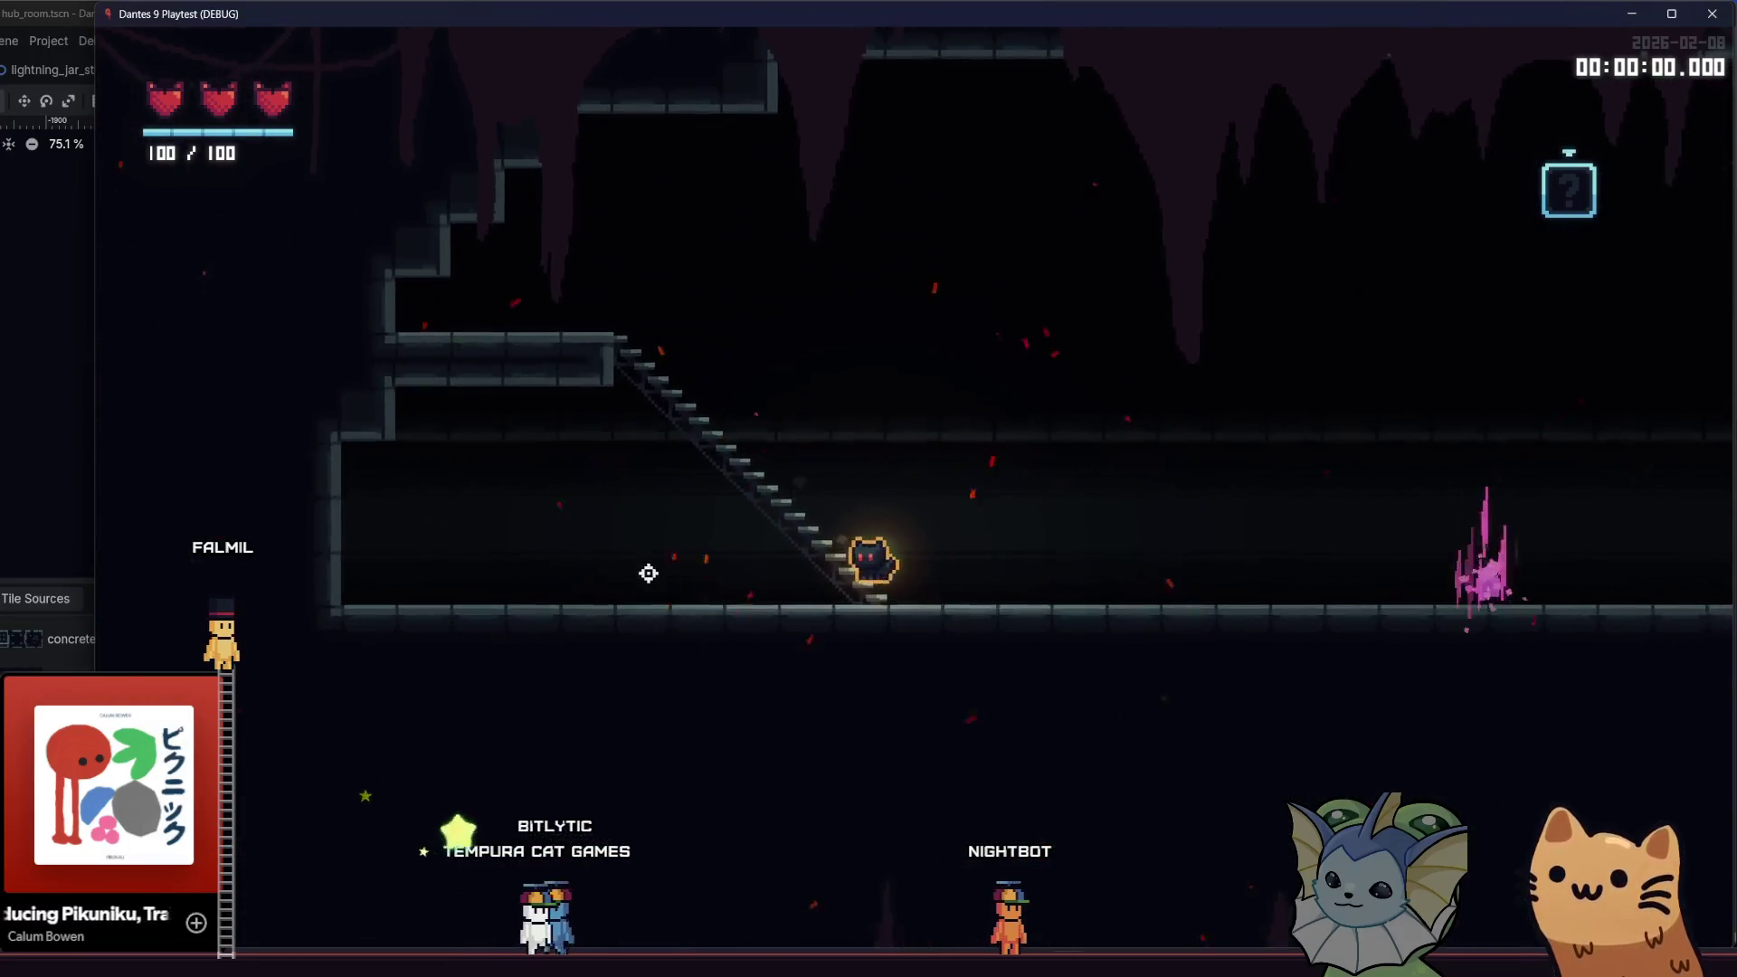
key(a)
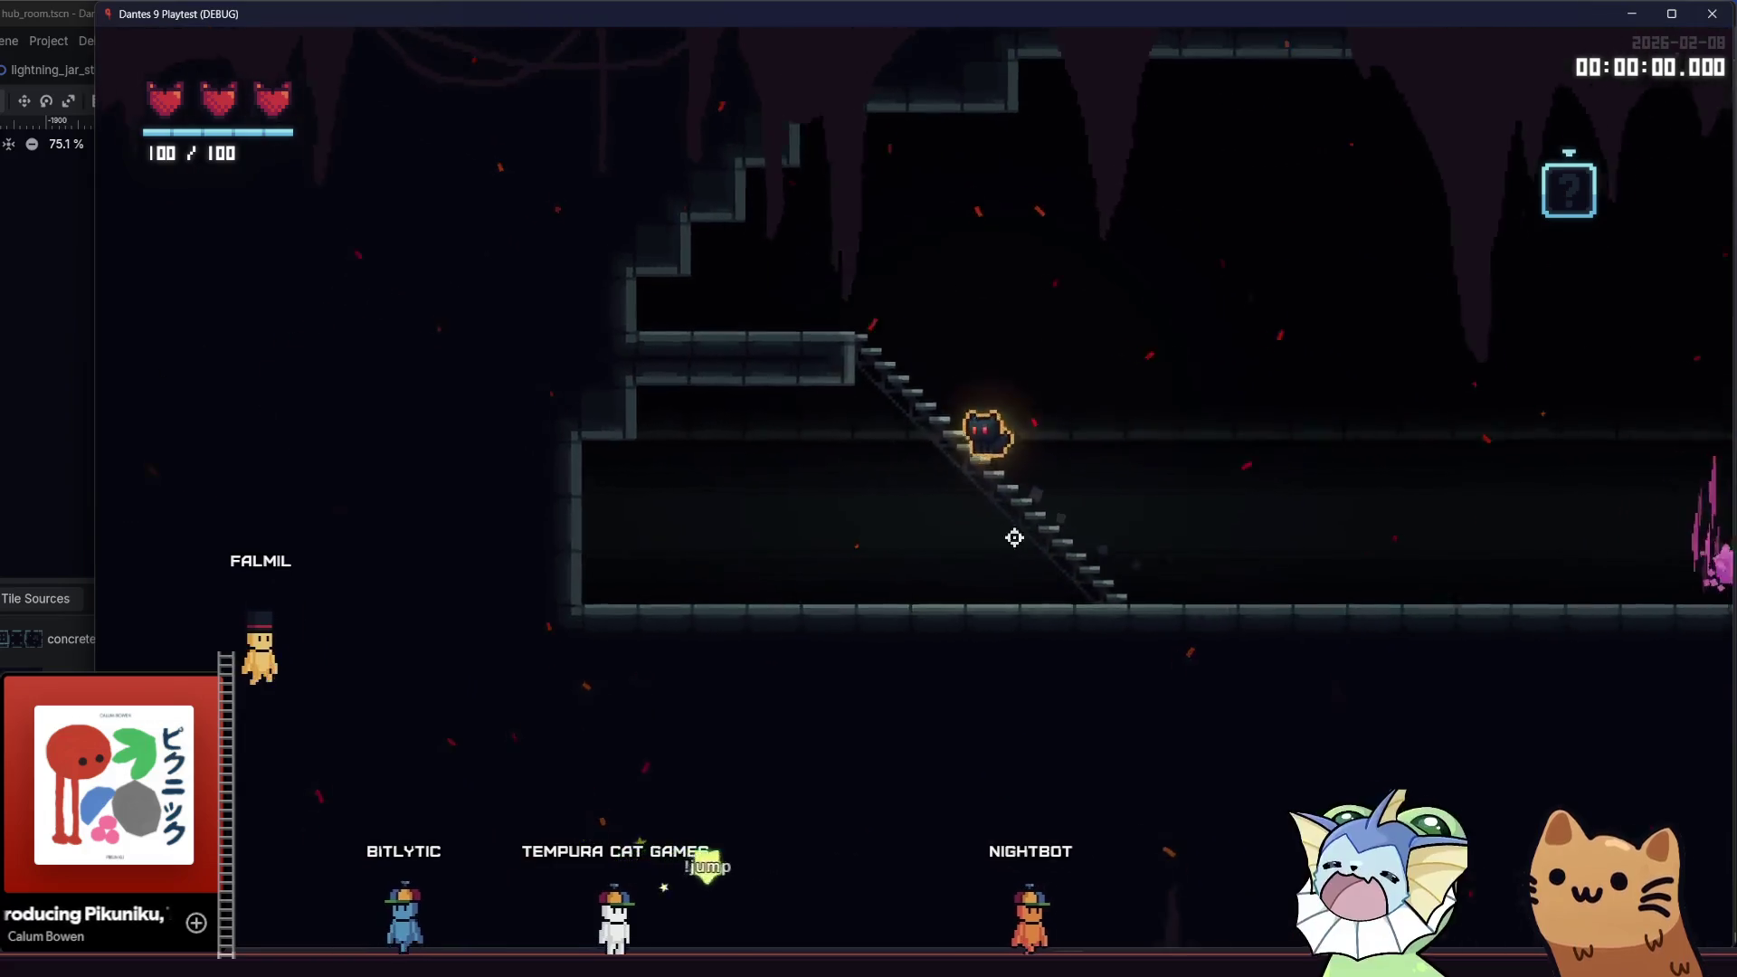
key(d)
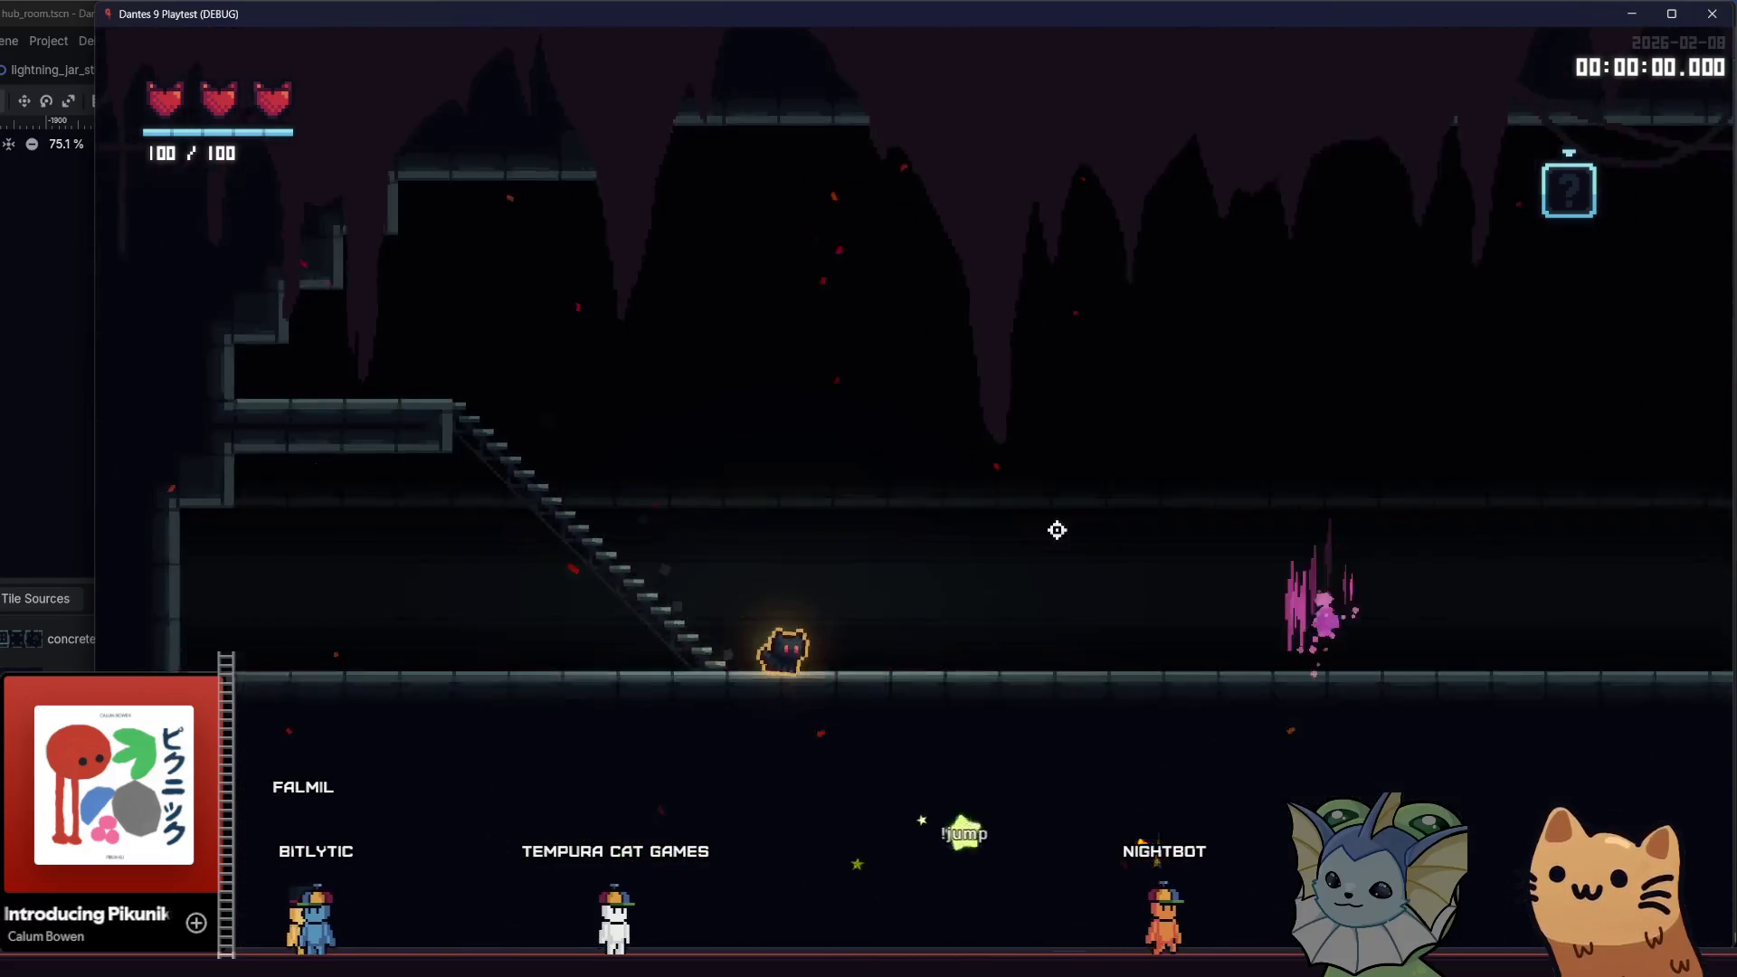
key(d)
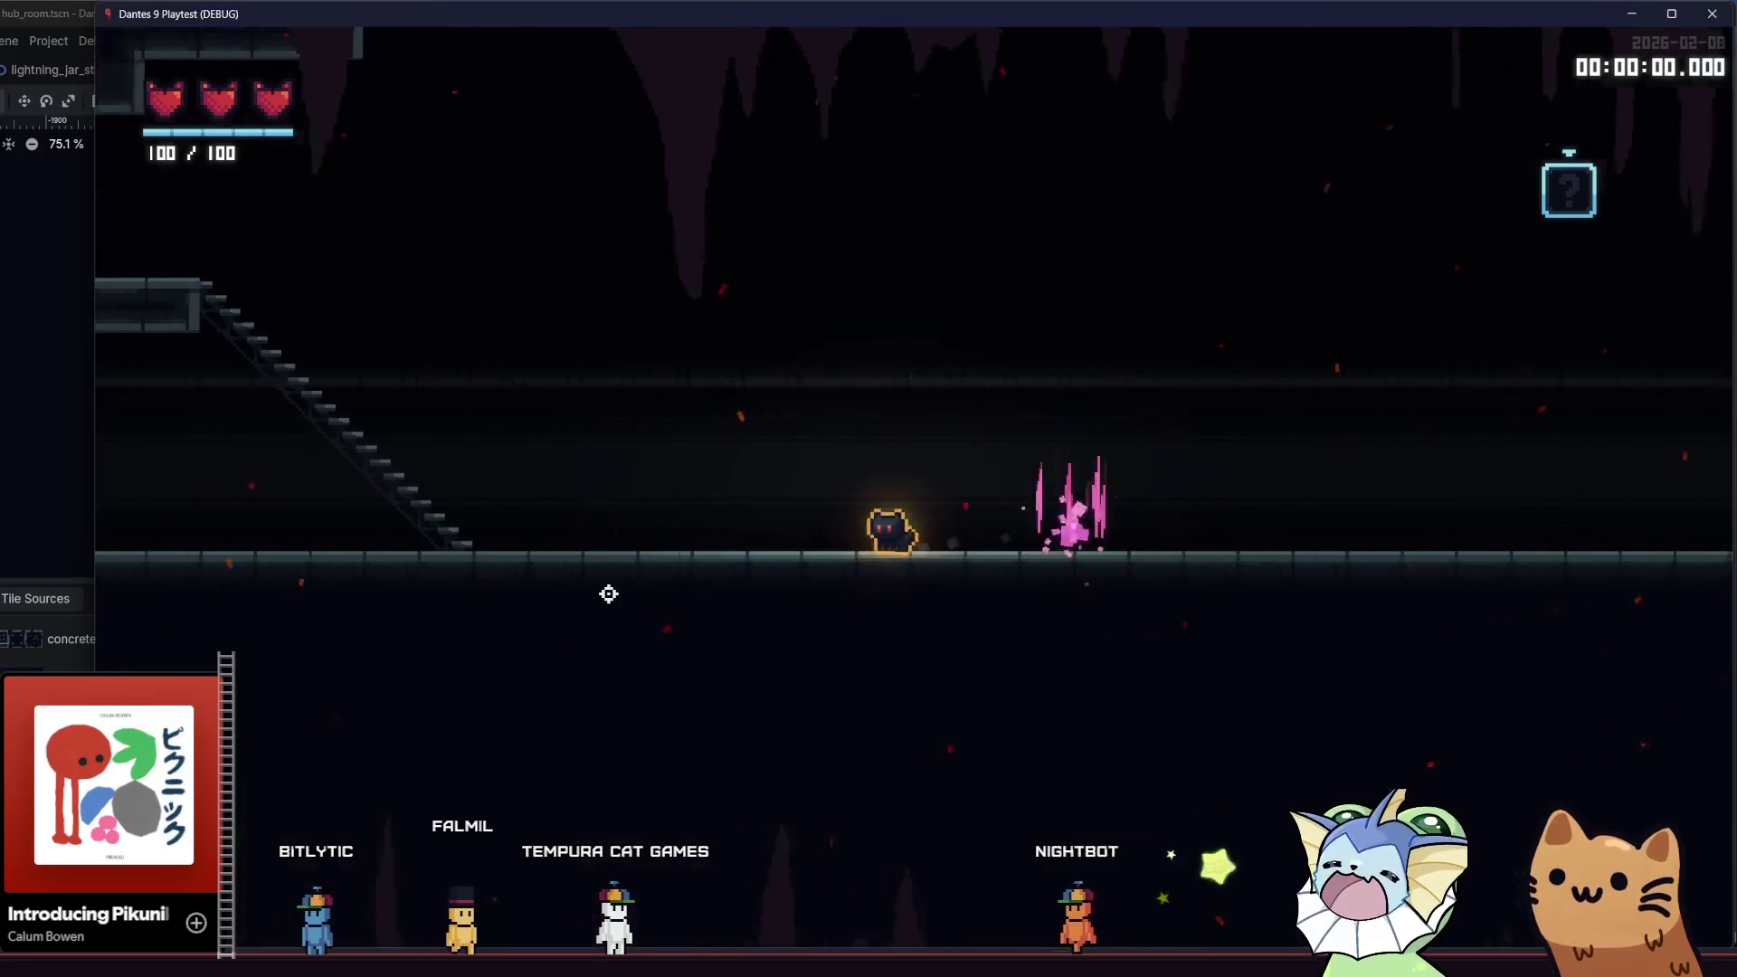
key(a)
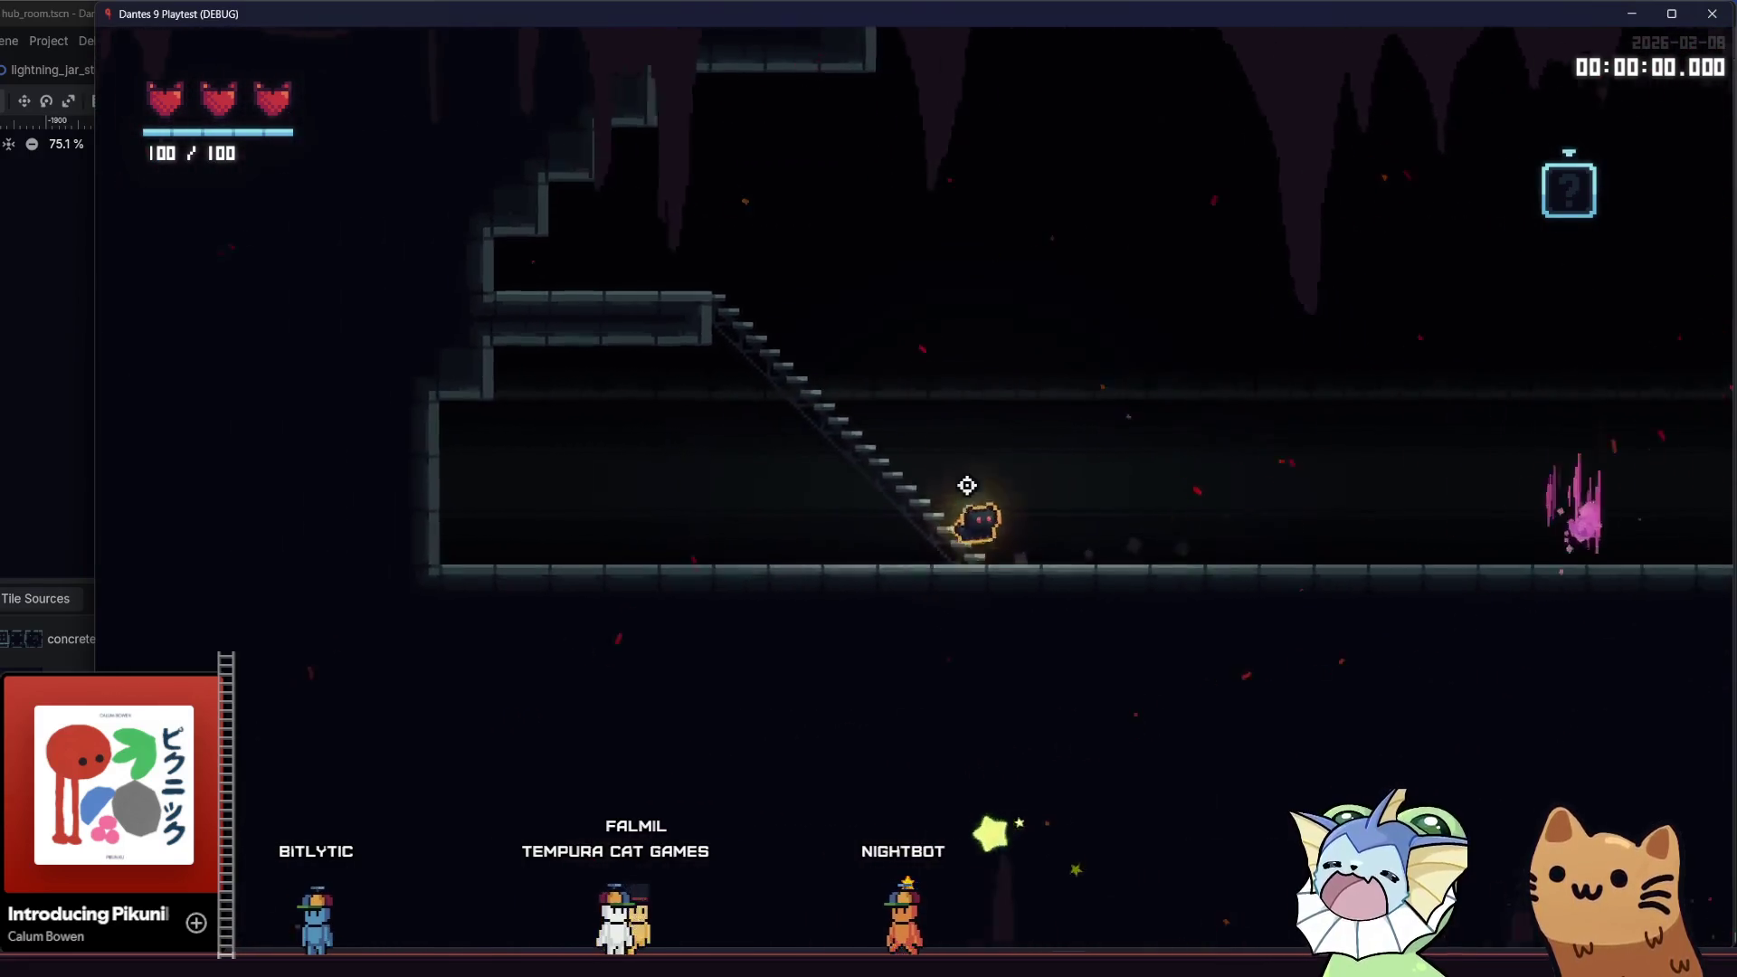
key(d)
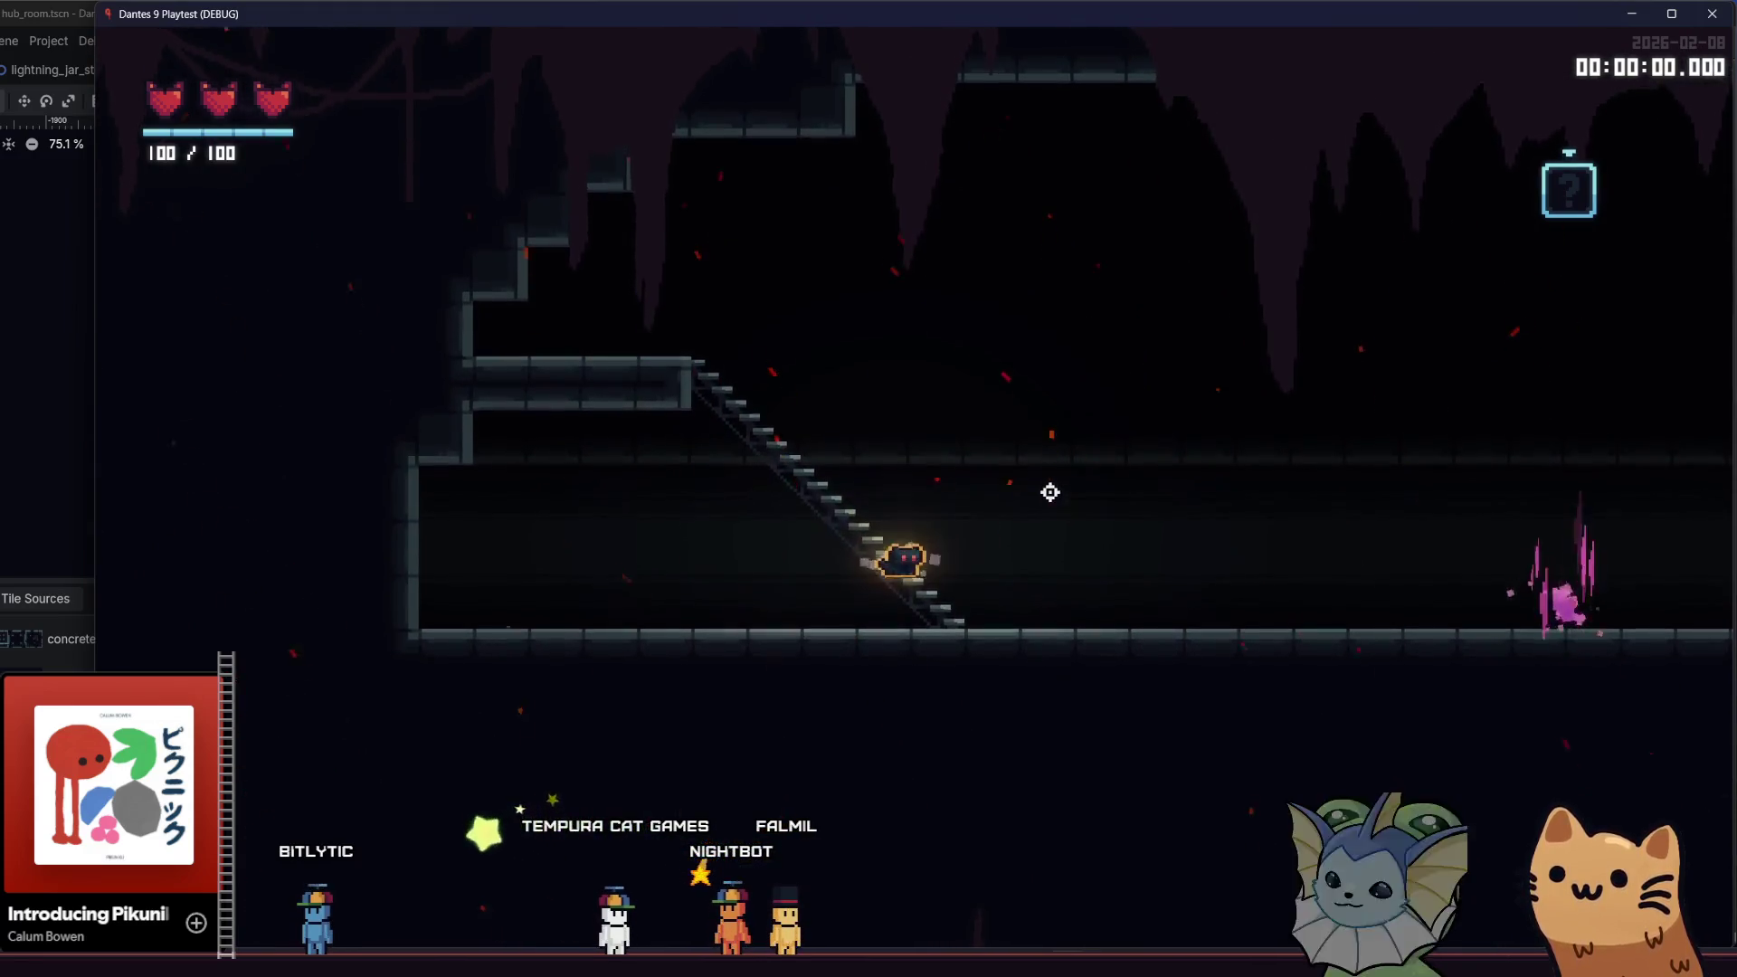
key(space)
key(s)
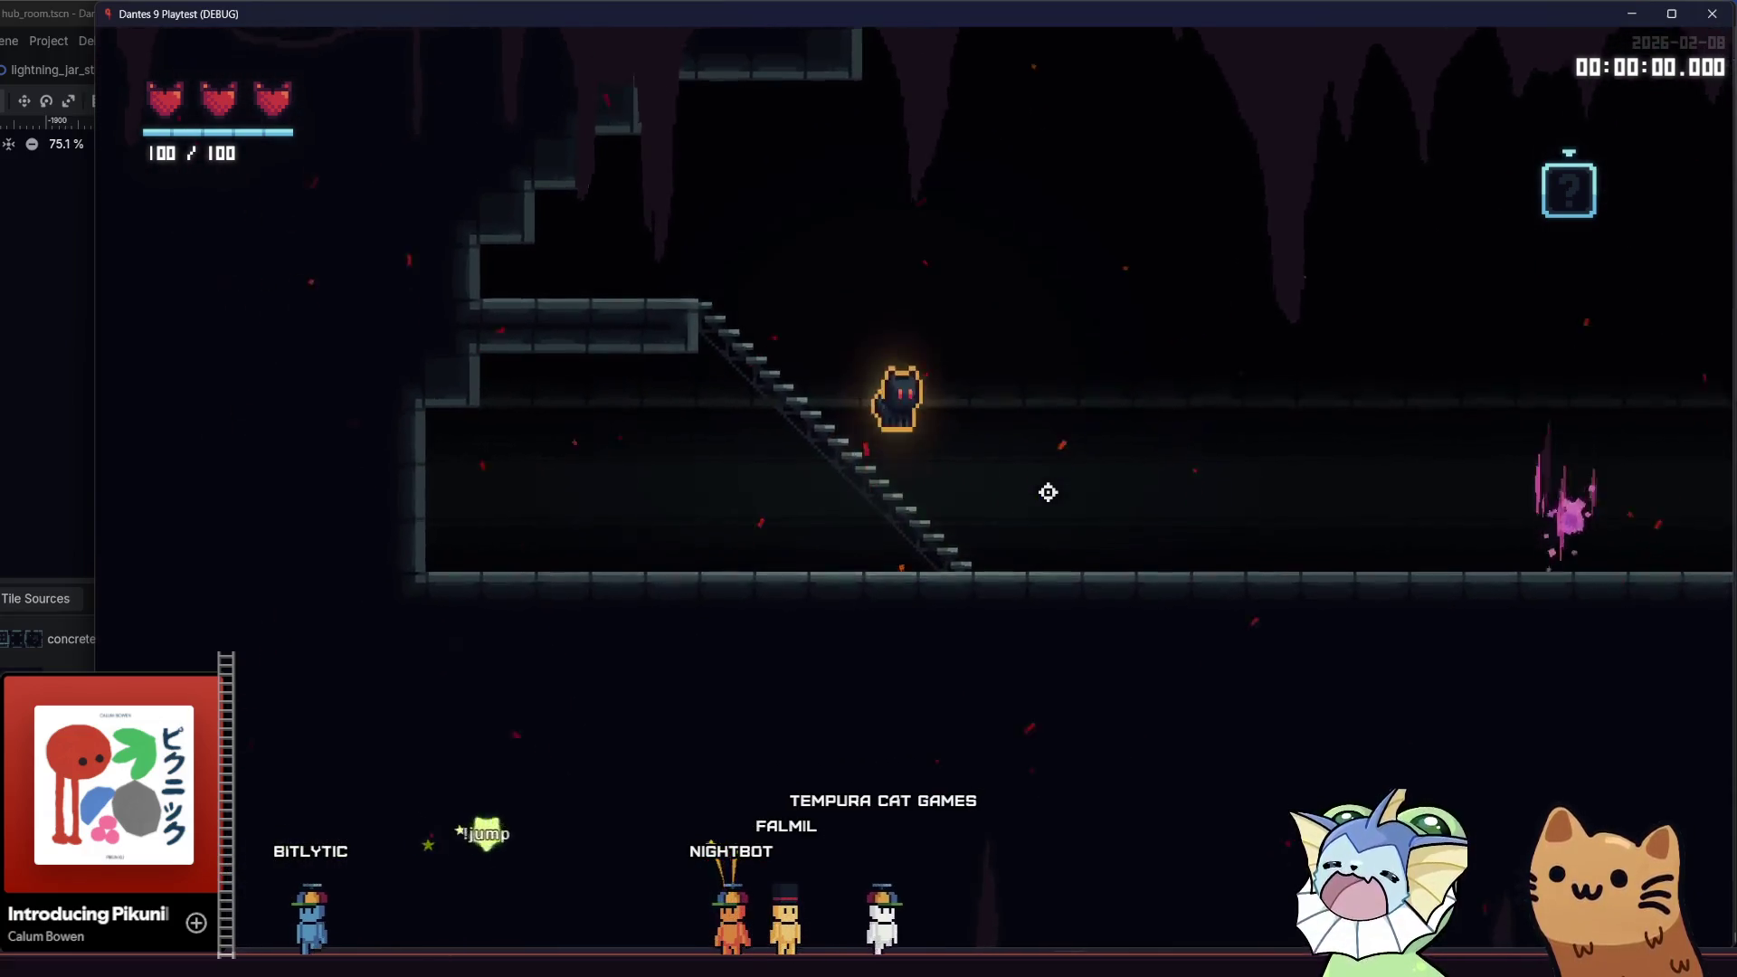
key(s)
key(space)
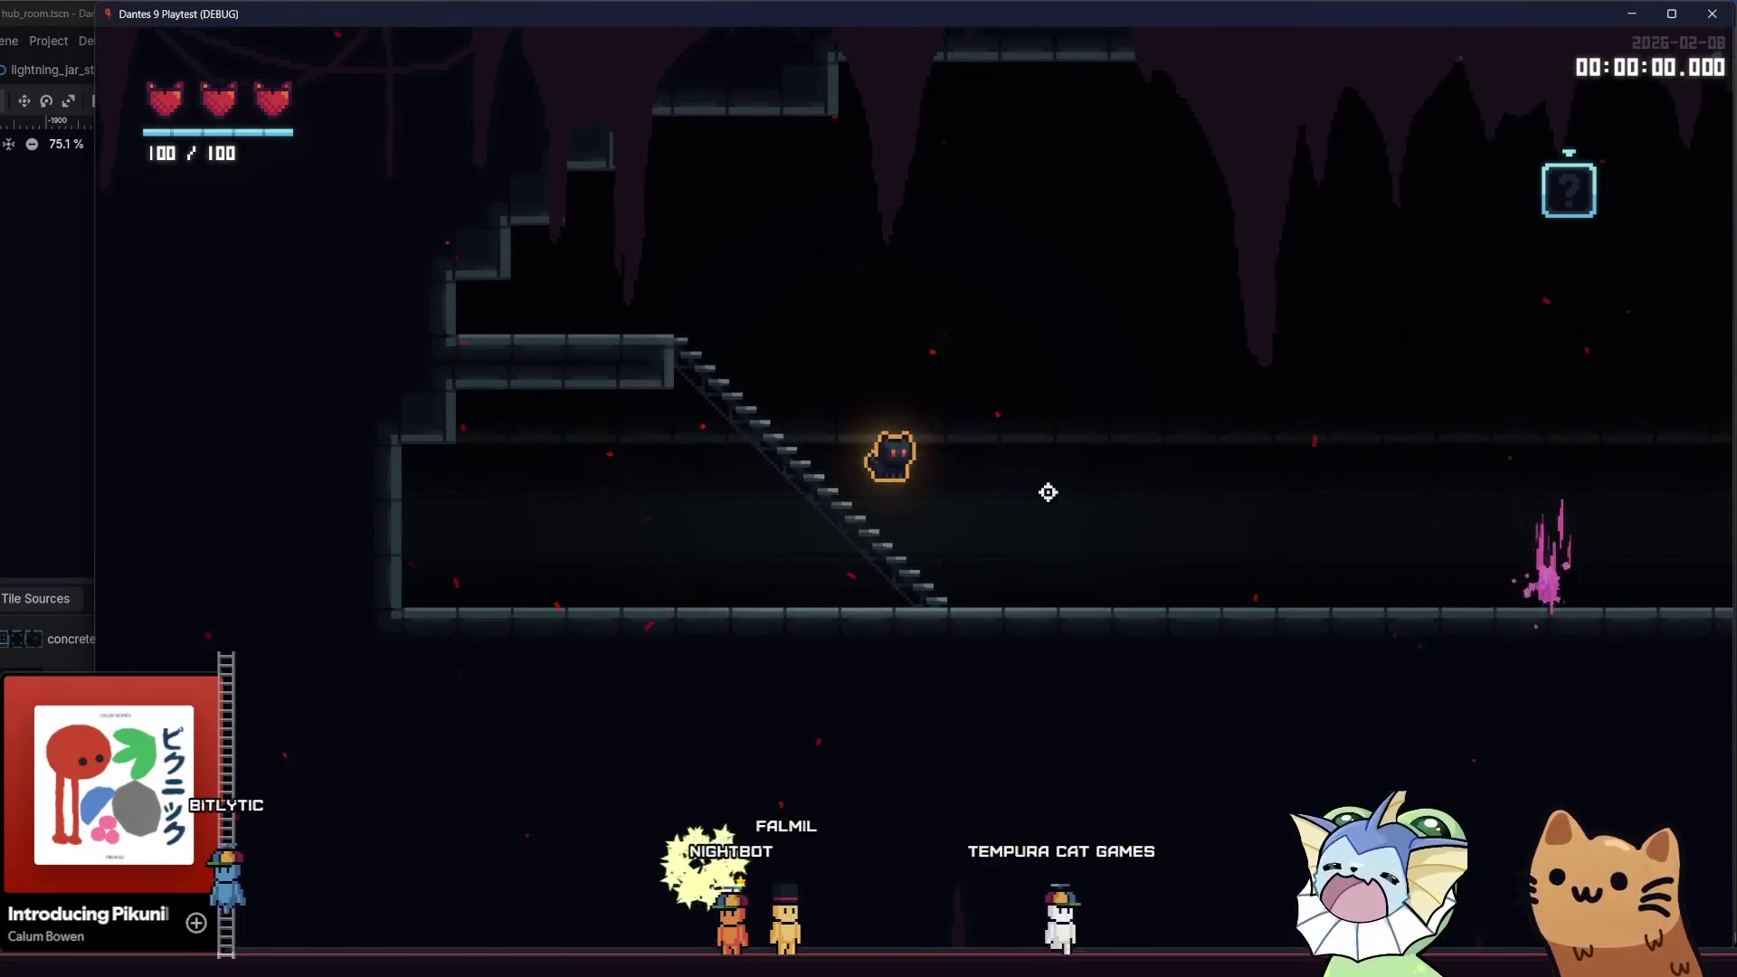
key(space)
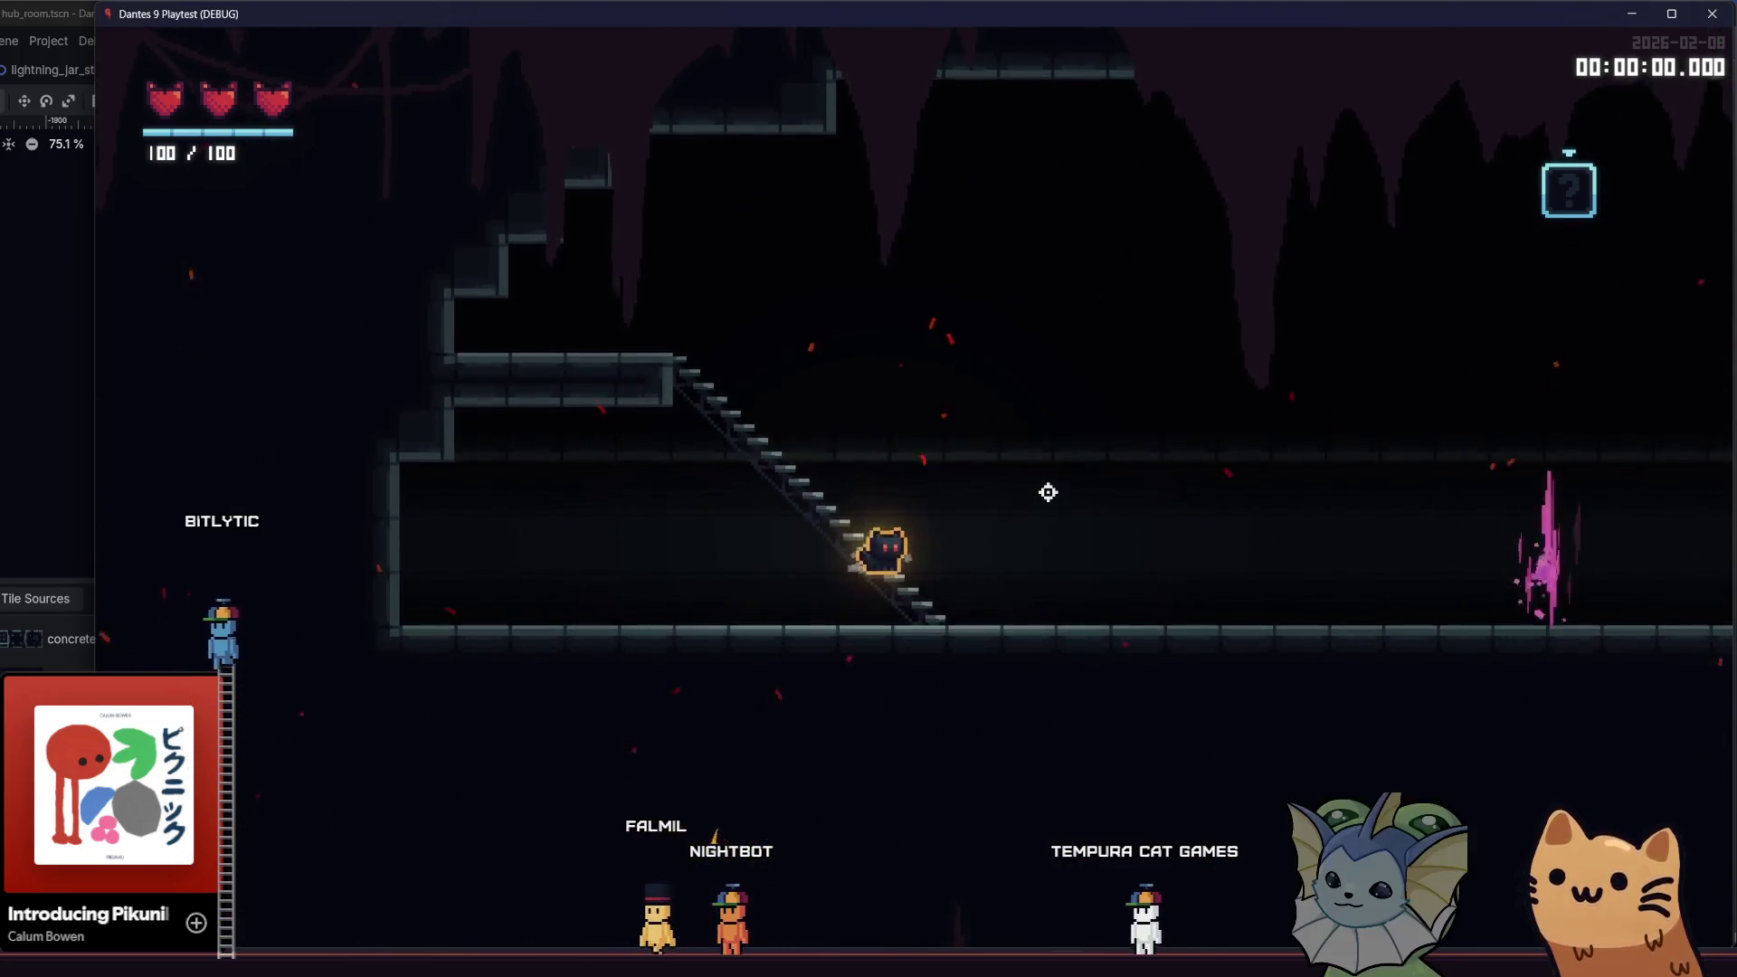
key(space)
key(space)
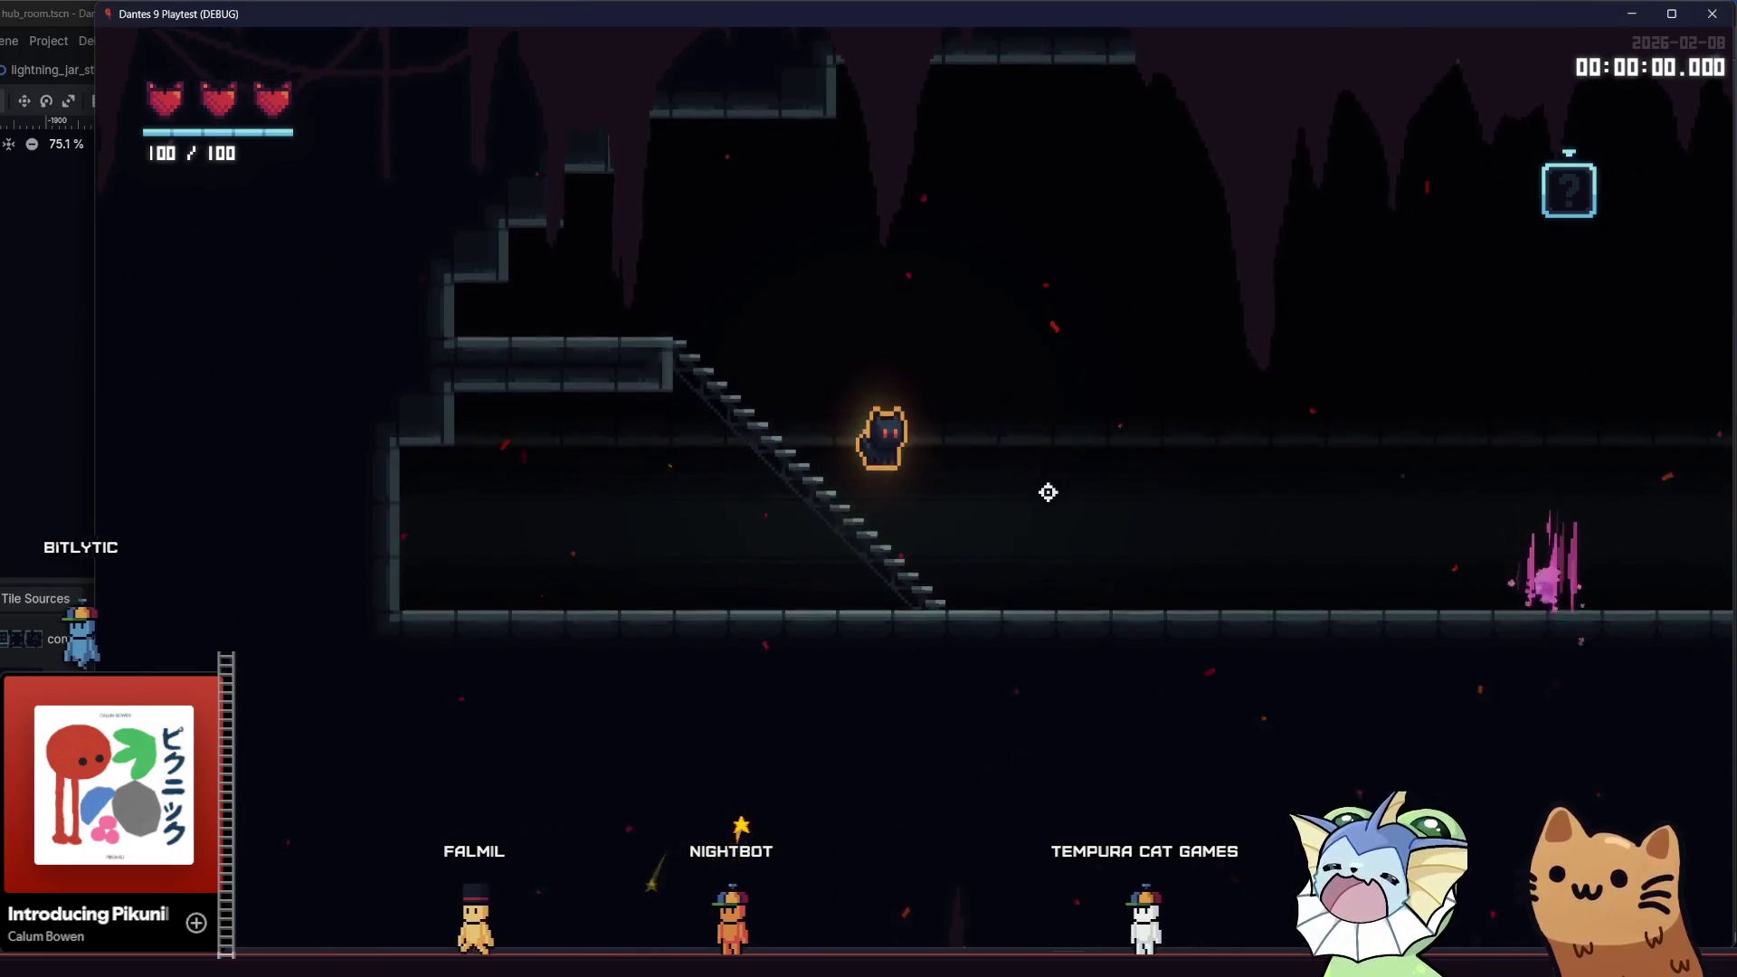
key(space)
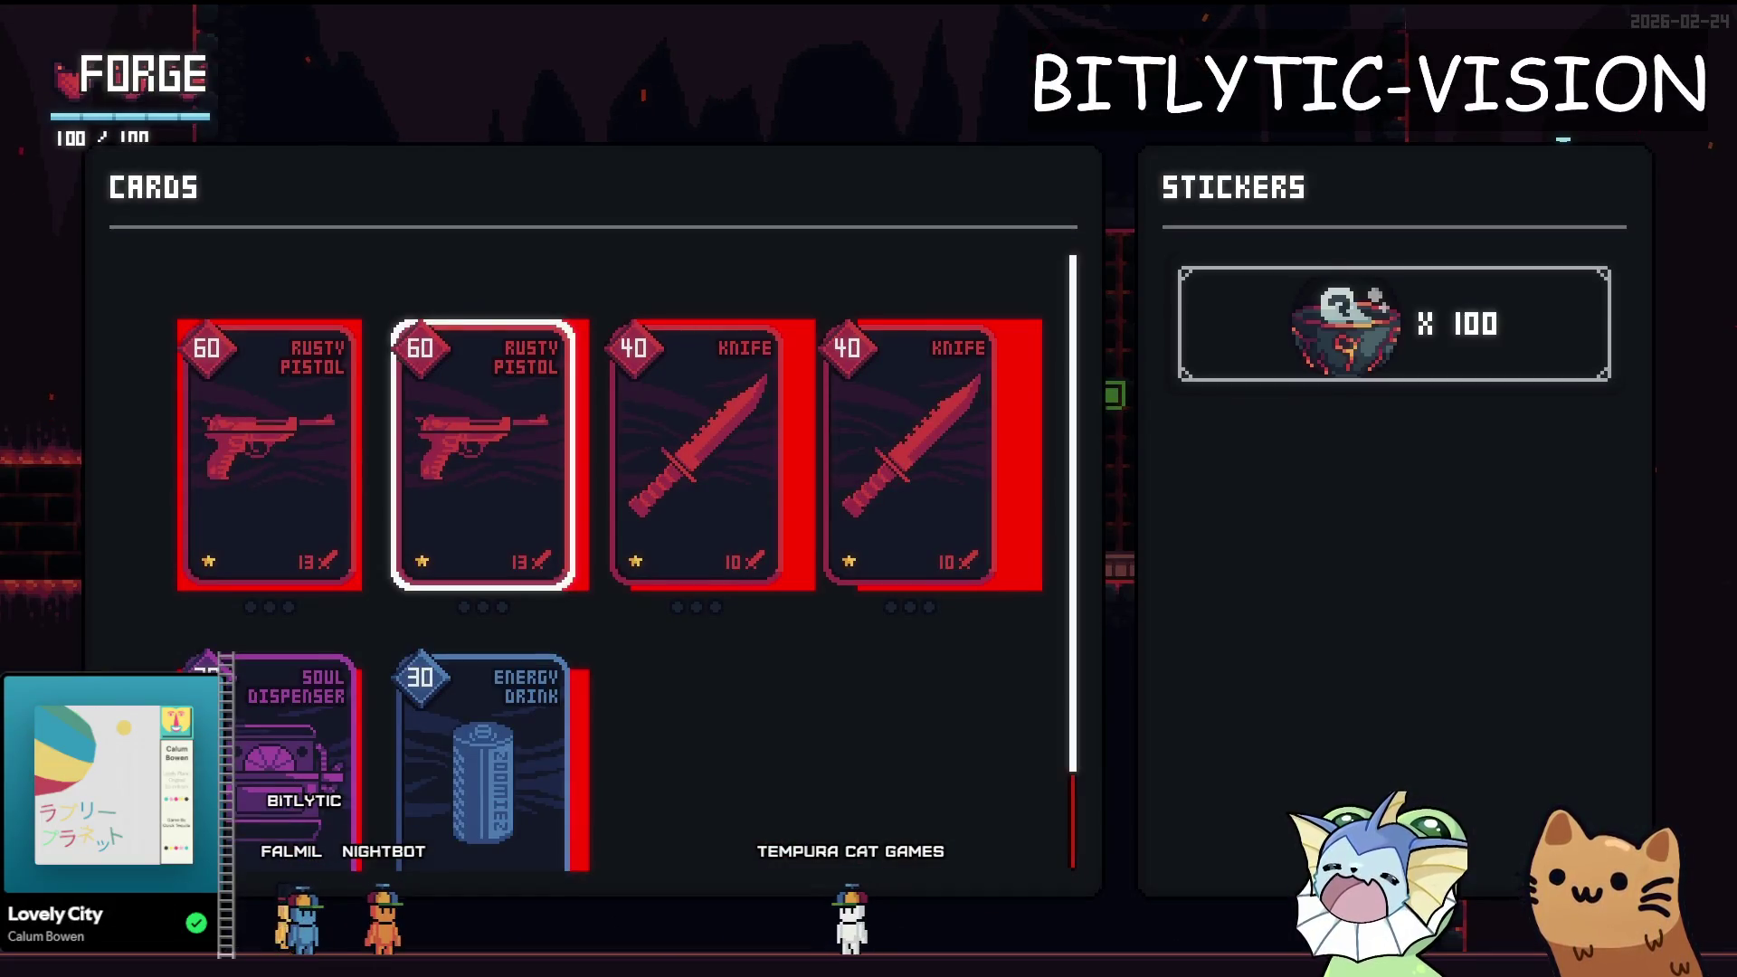
- Close the Stickers panel, open stickers for the second Rusty Pistol card, and close them again
mouse_move(374, 580)
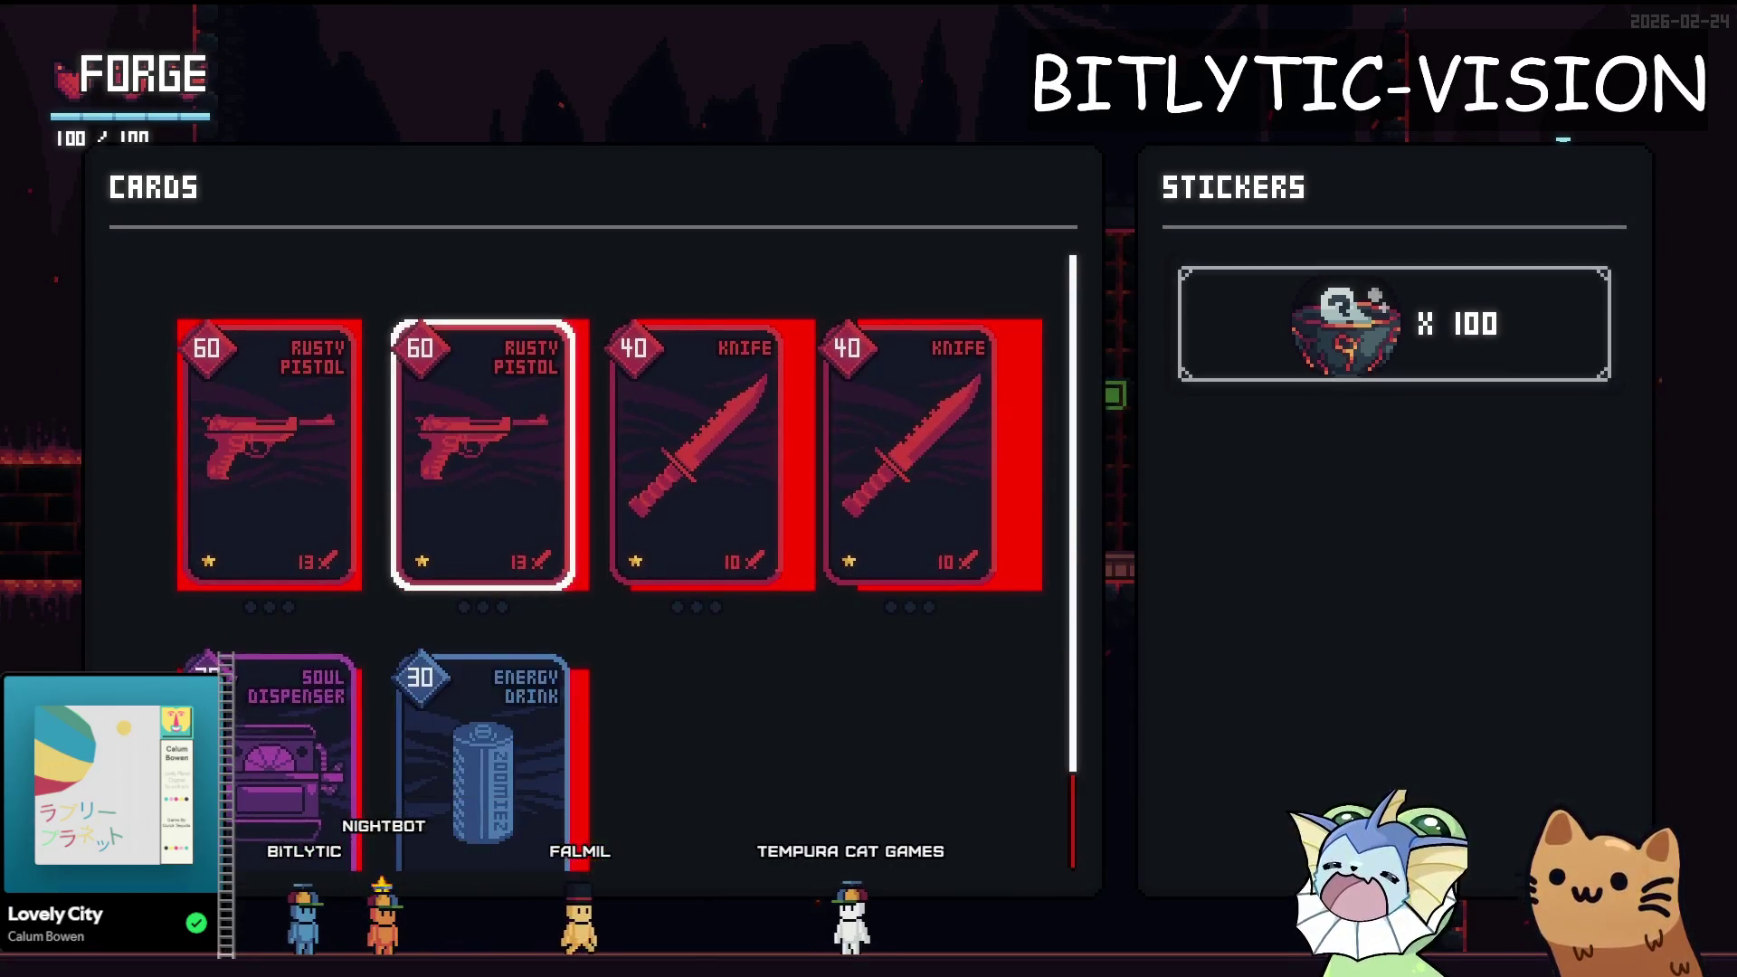
mouse_move(489, 504)
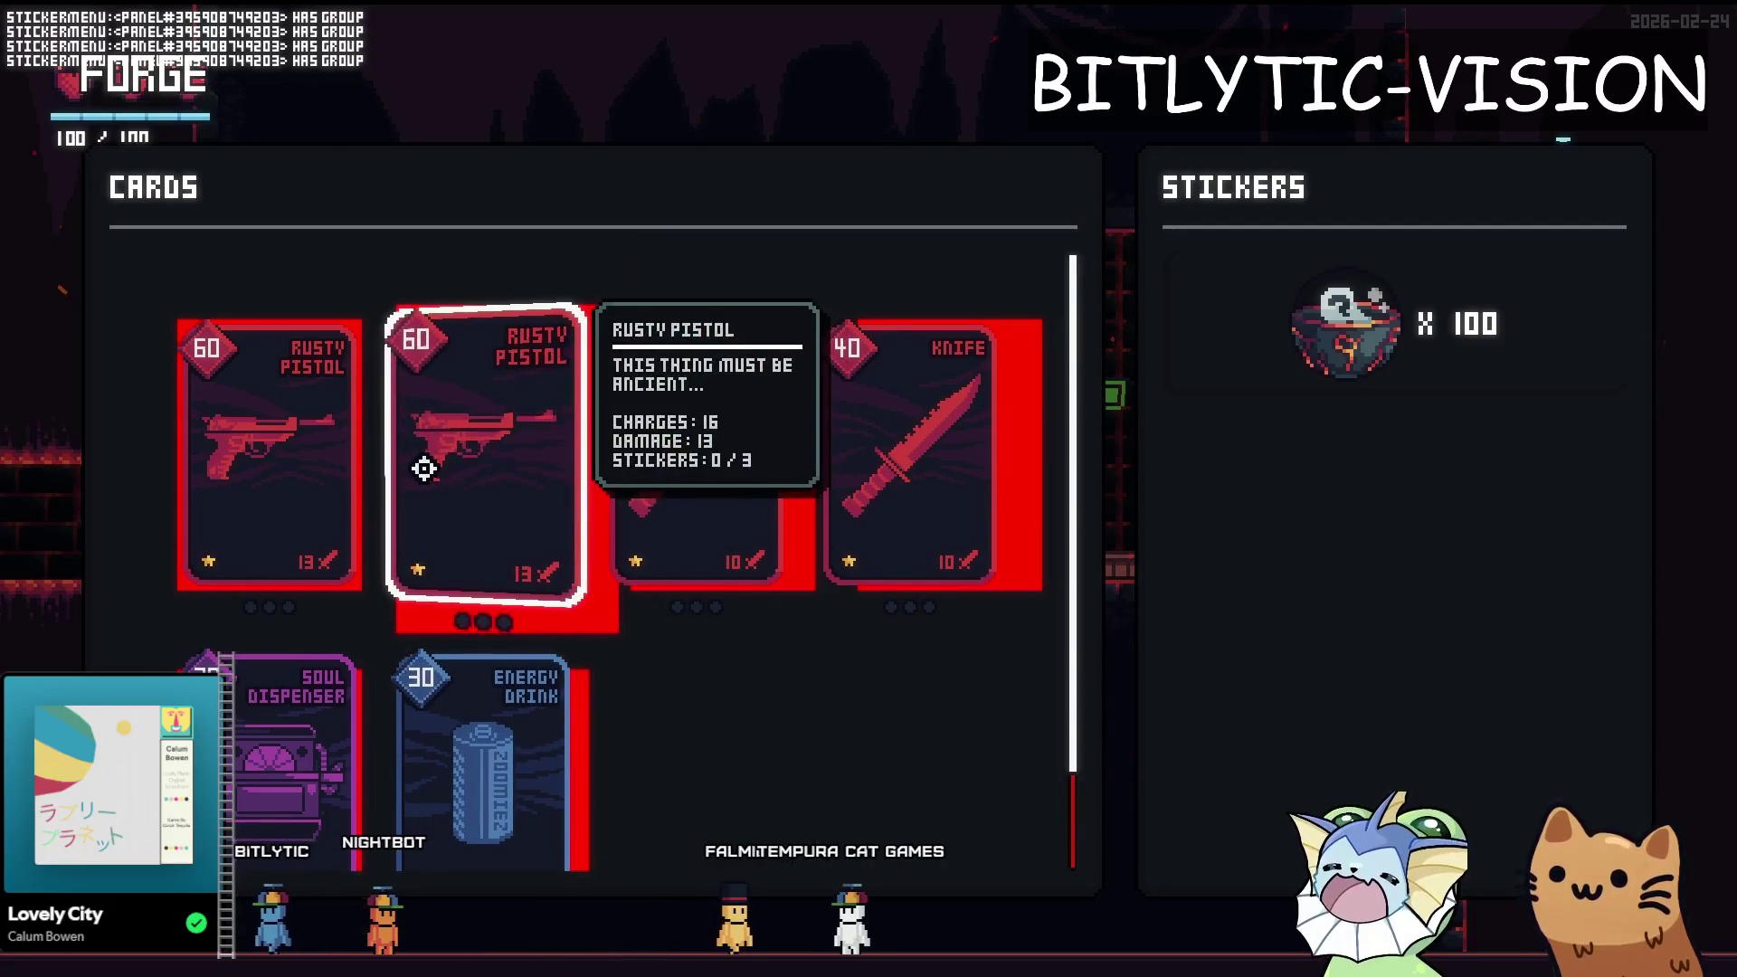
key(Escape)
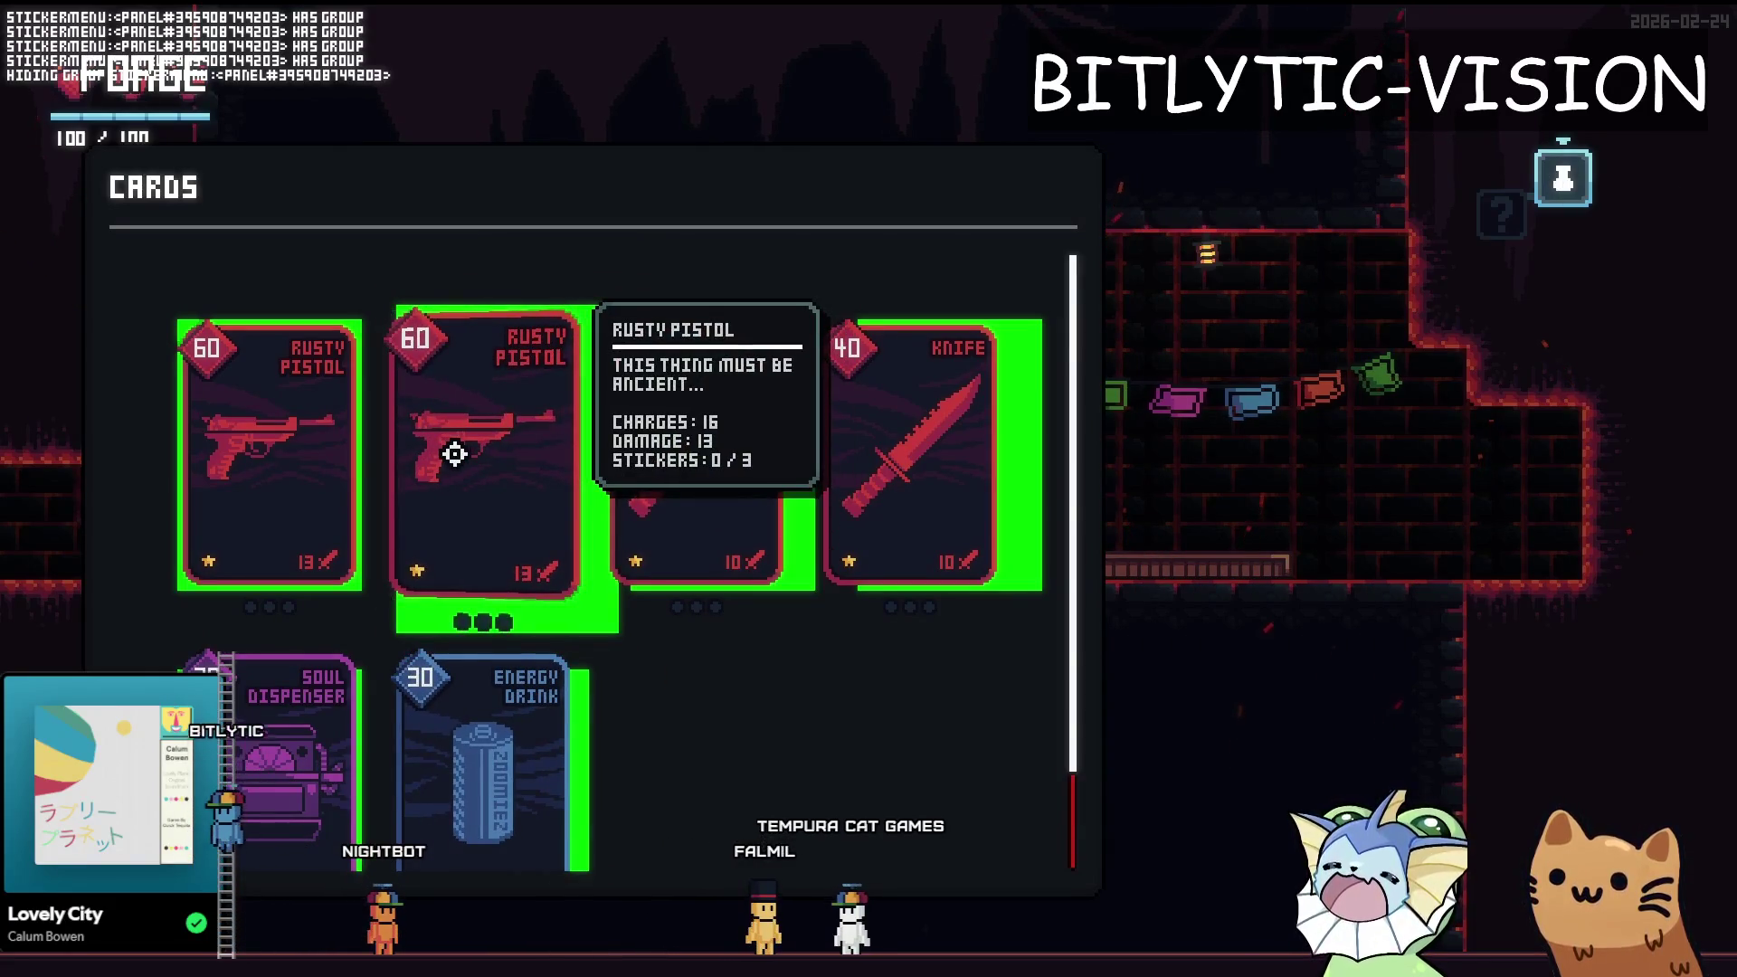
click(454, 454)
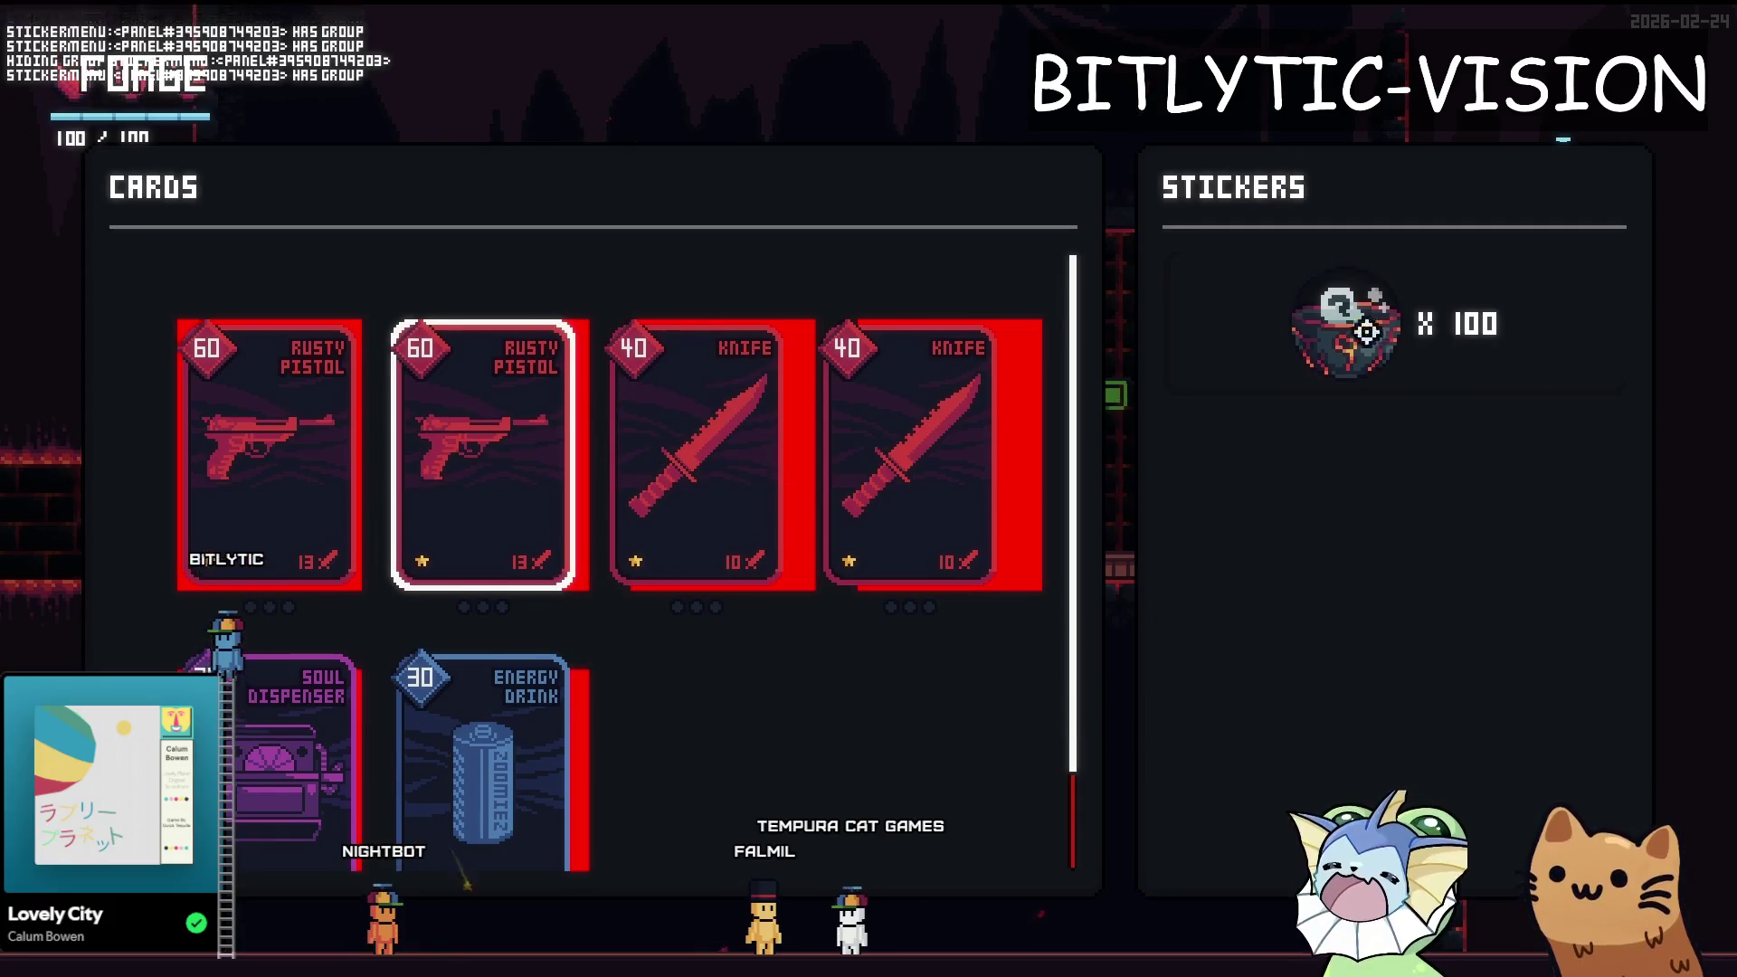
key(Escape)
- Cycle the card selection among Rusty Pistol, Knife, Soul Dispenser and Energy Drink cards
key(Right)
key(Right)
key(Right)
key(Down)
key(Right)
key(Up)
key(Right)
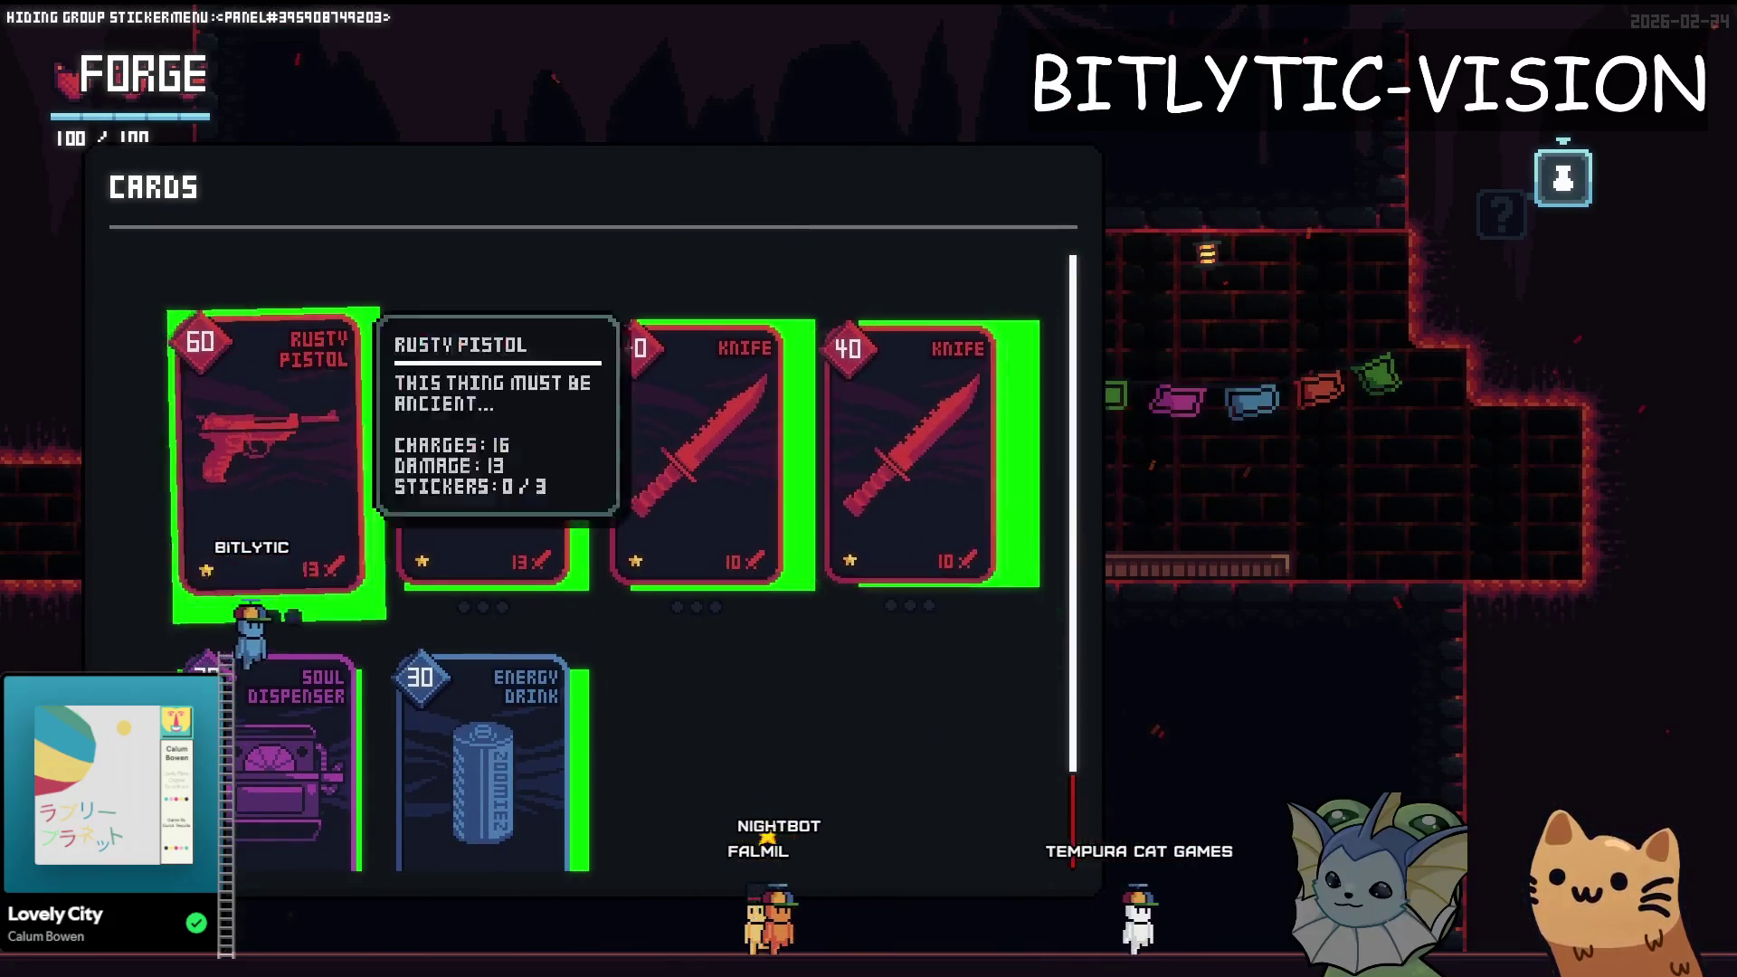
key(Right)
key(Right)
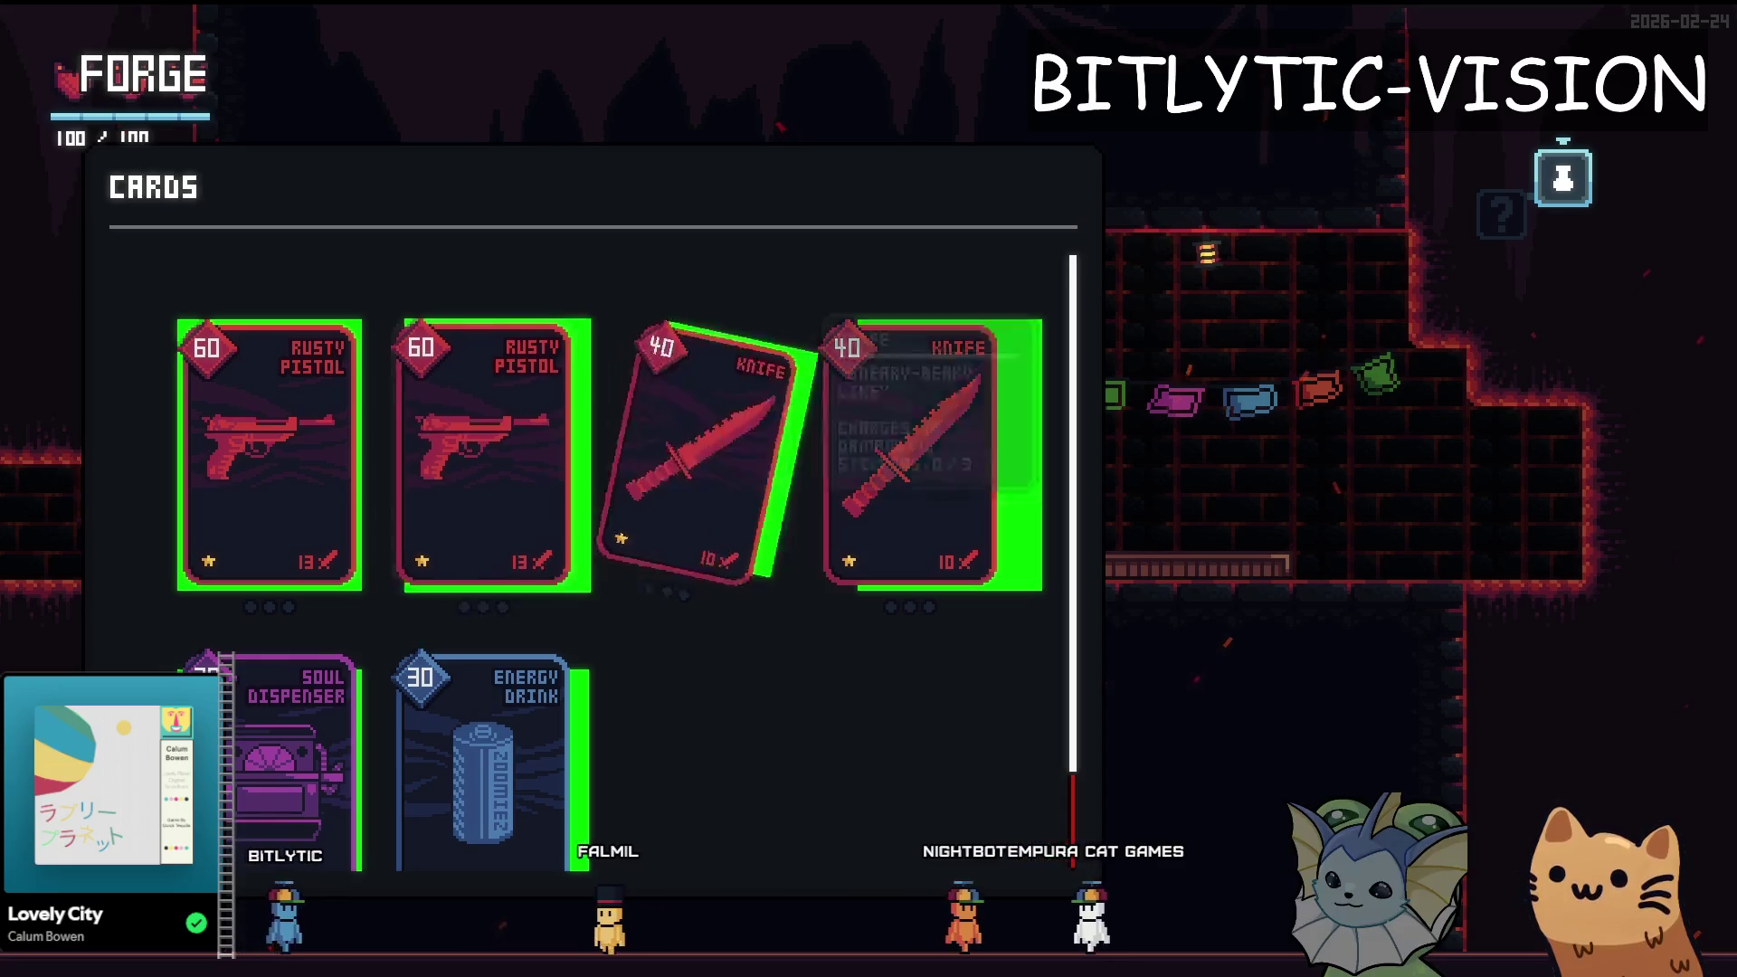
key(Right)
key(Right)
key(Right)
key(Right)
key(Right)
key(Down)
key(Up)
key(Down)
key(Up)
key(Down)
key(Right)
key(Up)
key(Return)
key(Right)
key(Right)
key(Left)
key(Left)
key(Left)
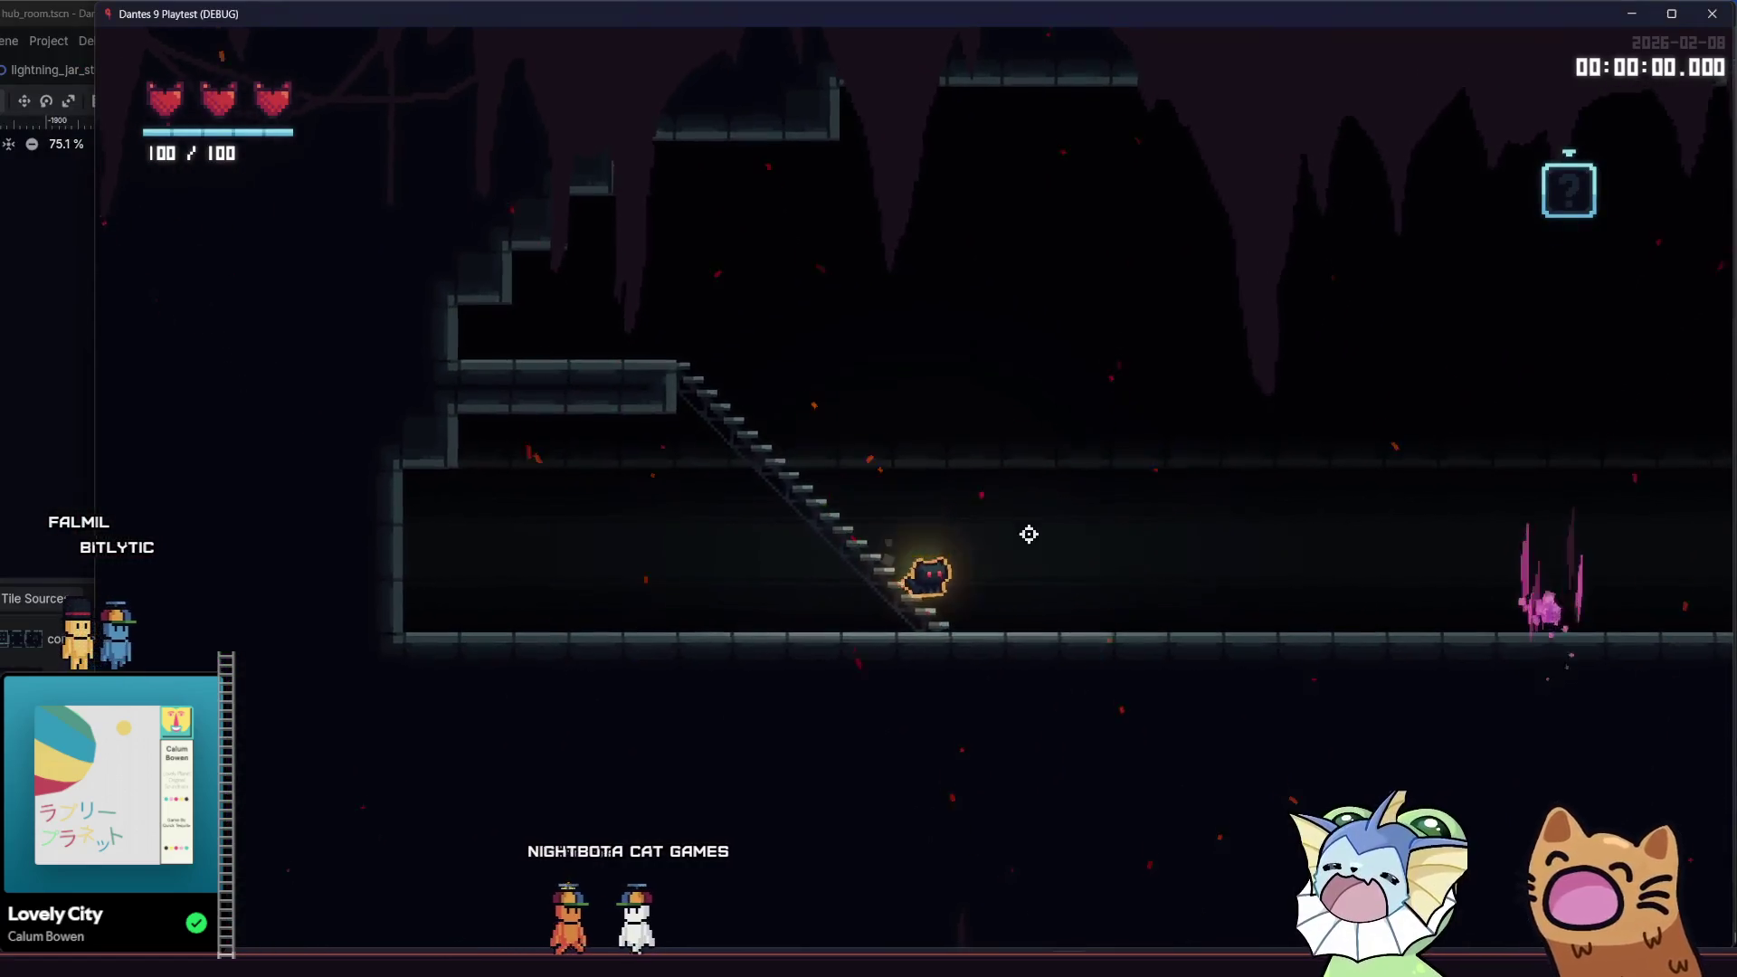
key(a)
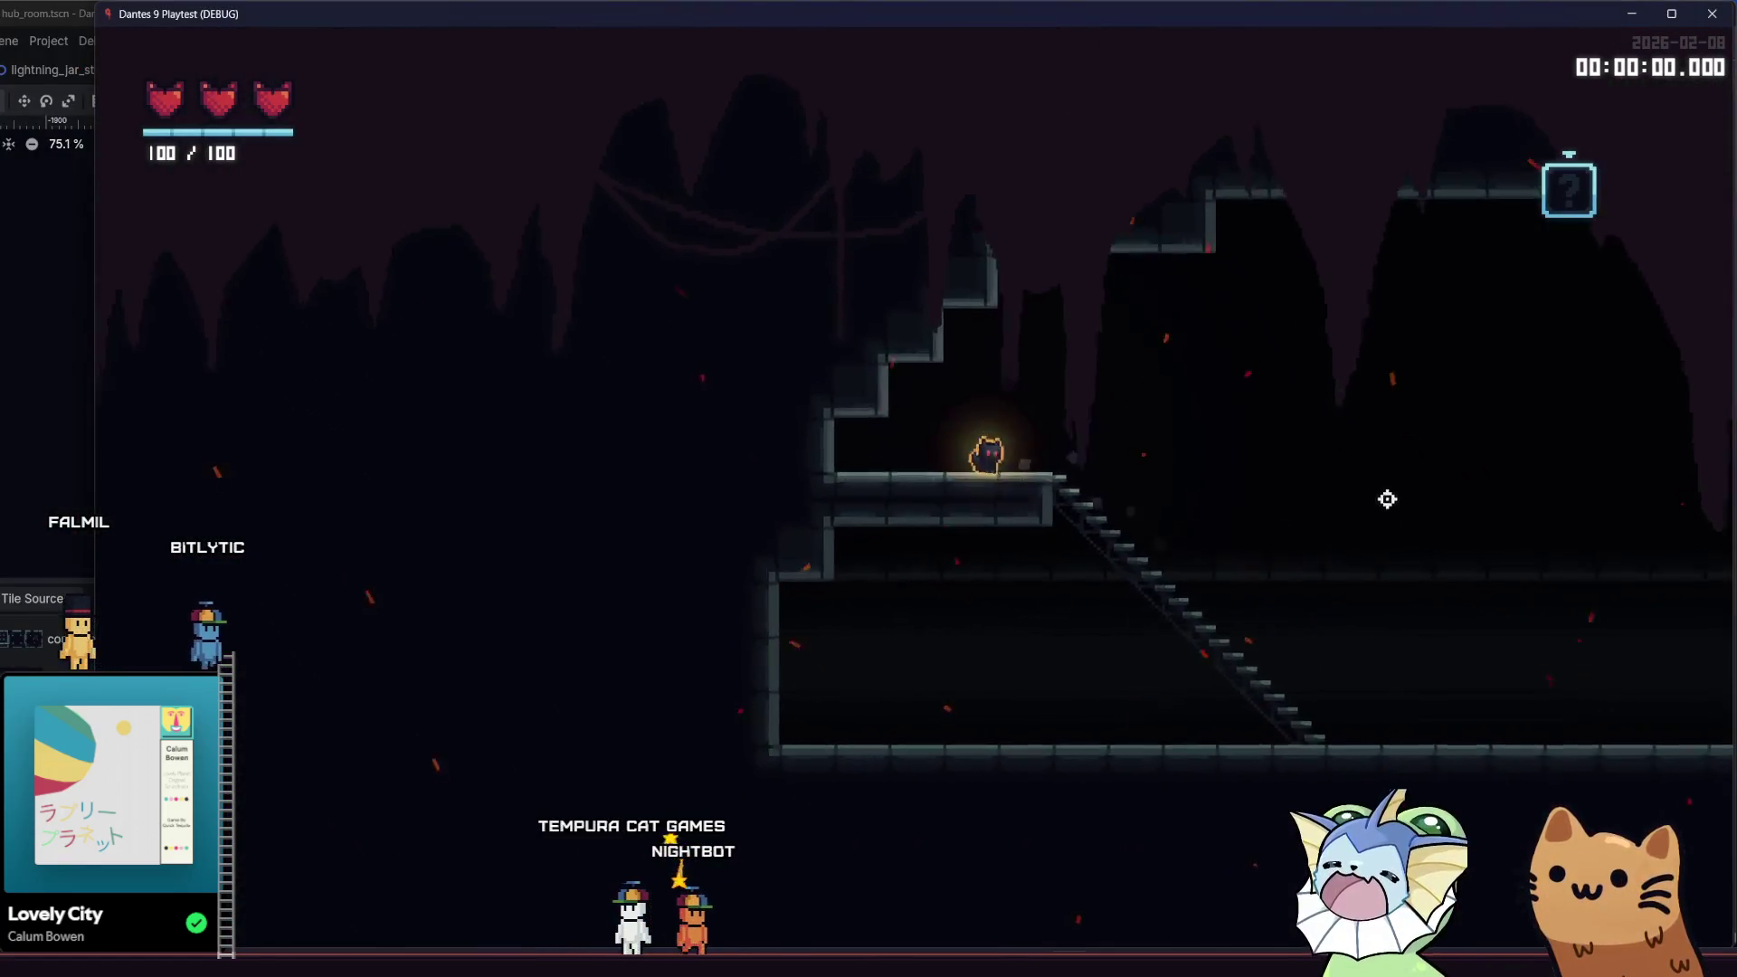
key(d)
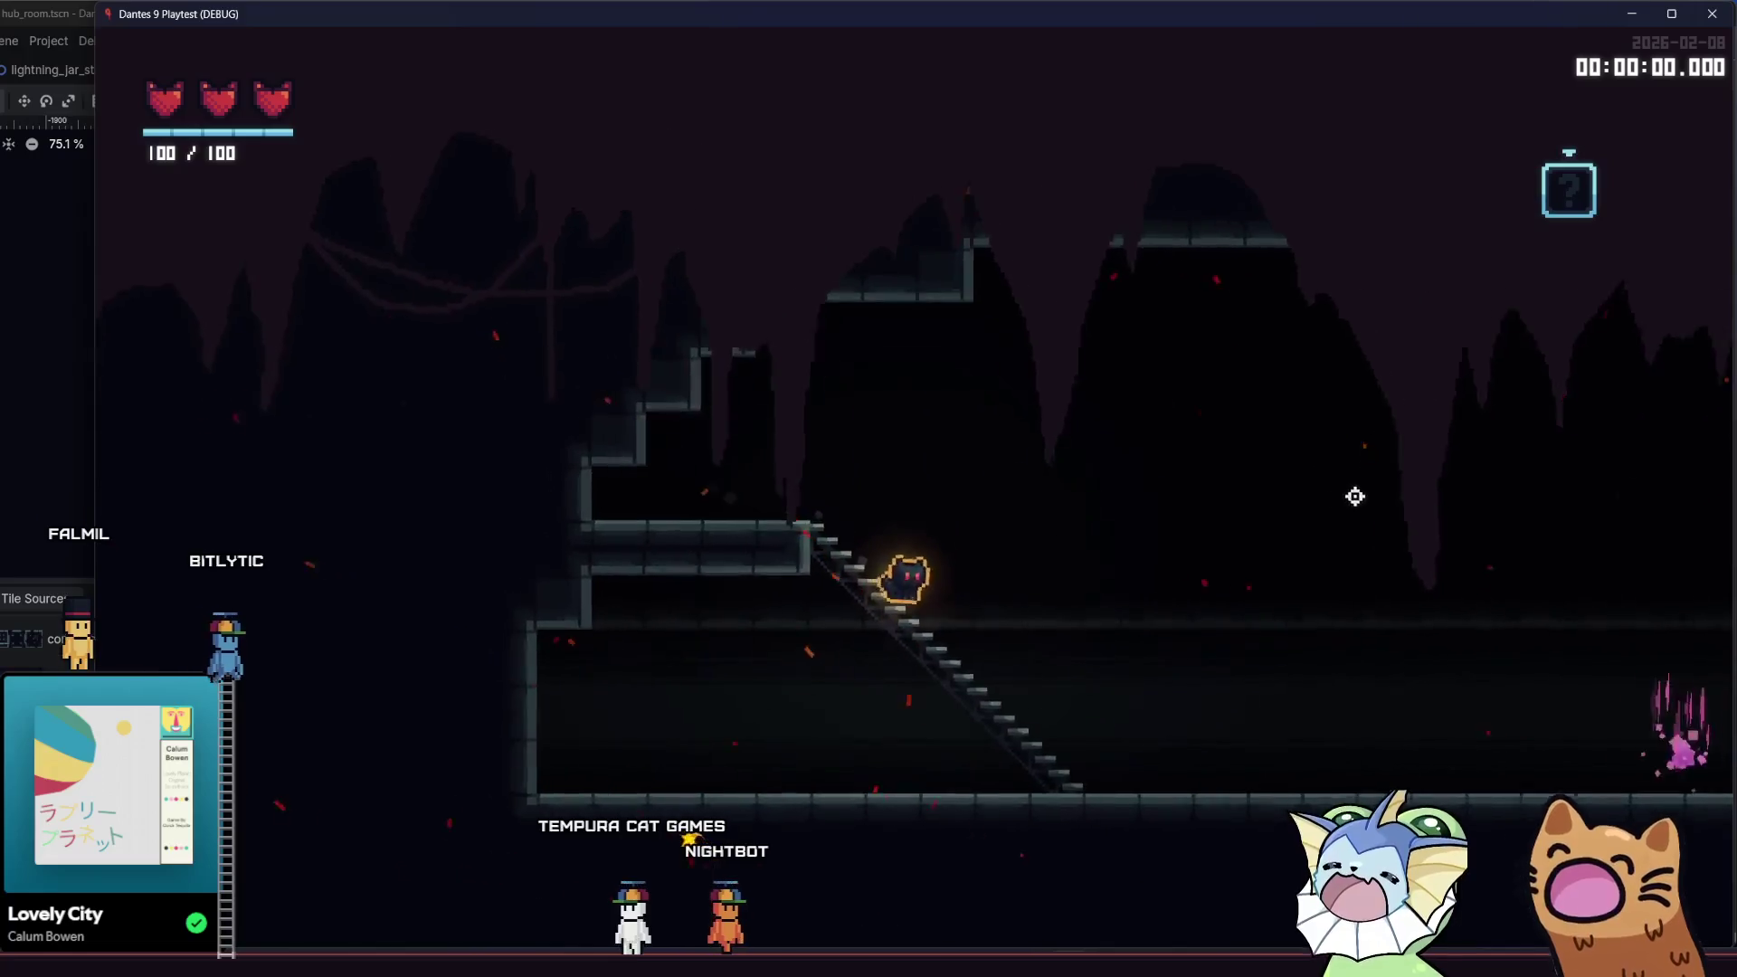
key(a)
key(d)
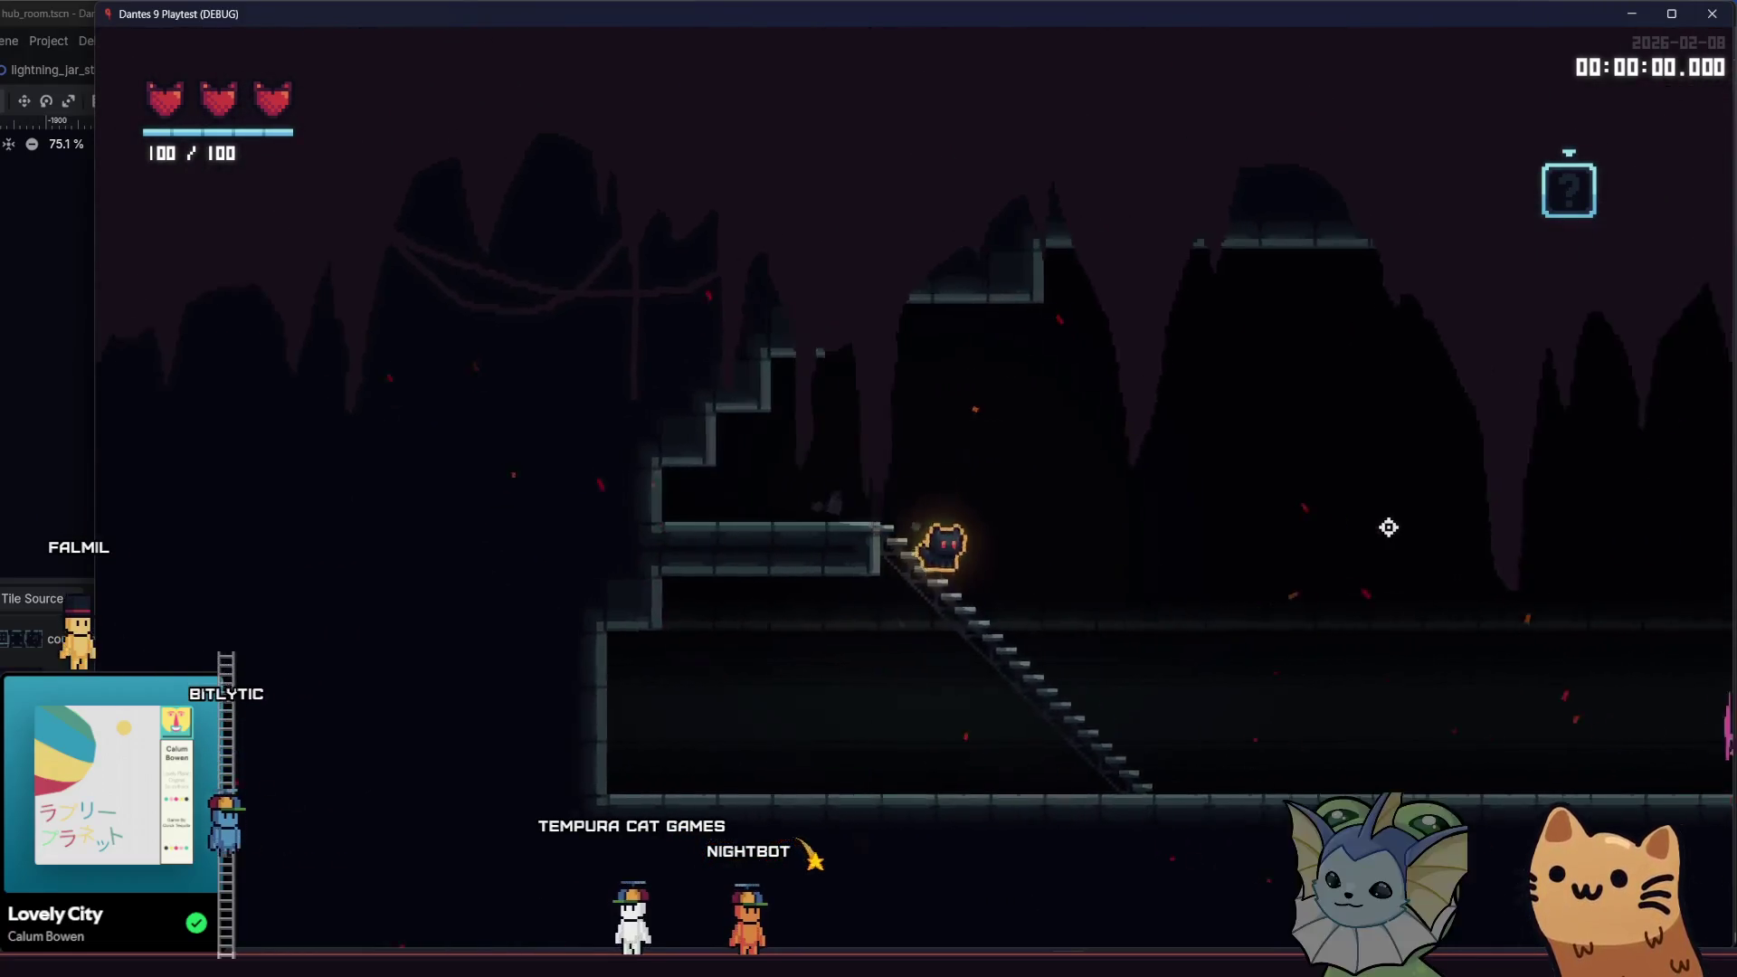
key(a)
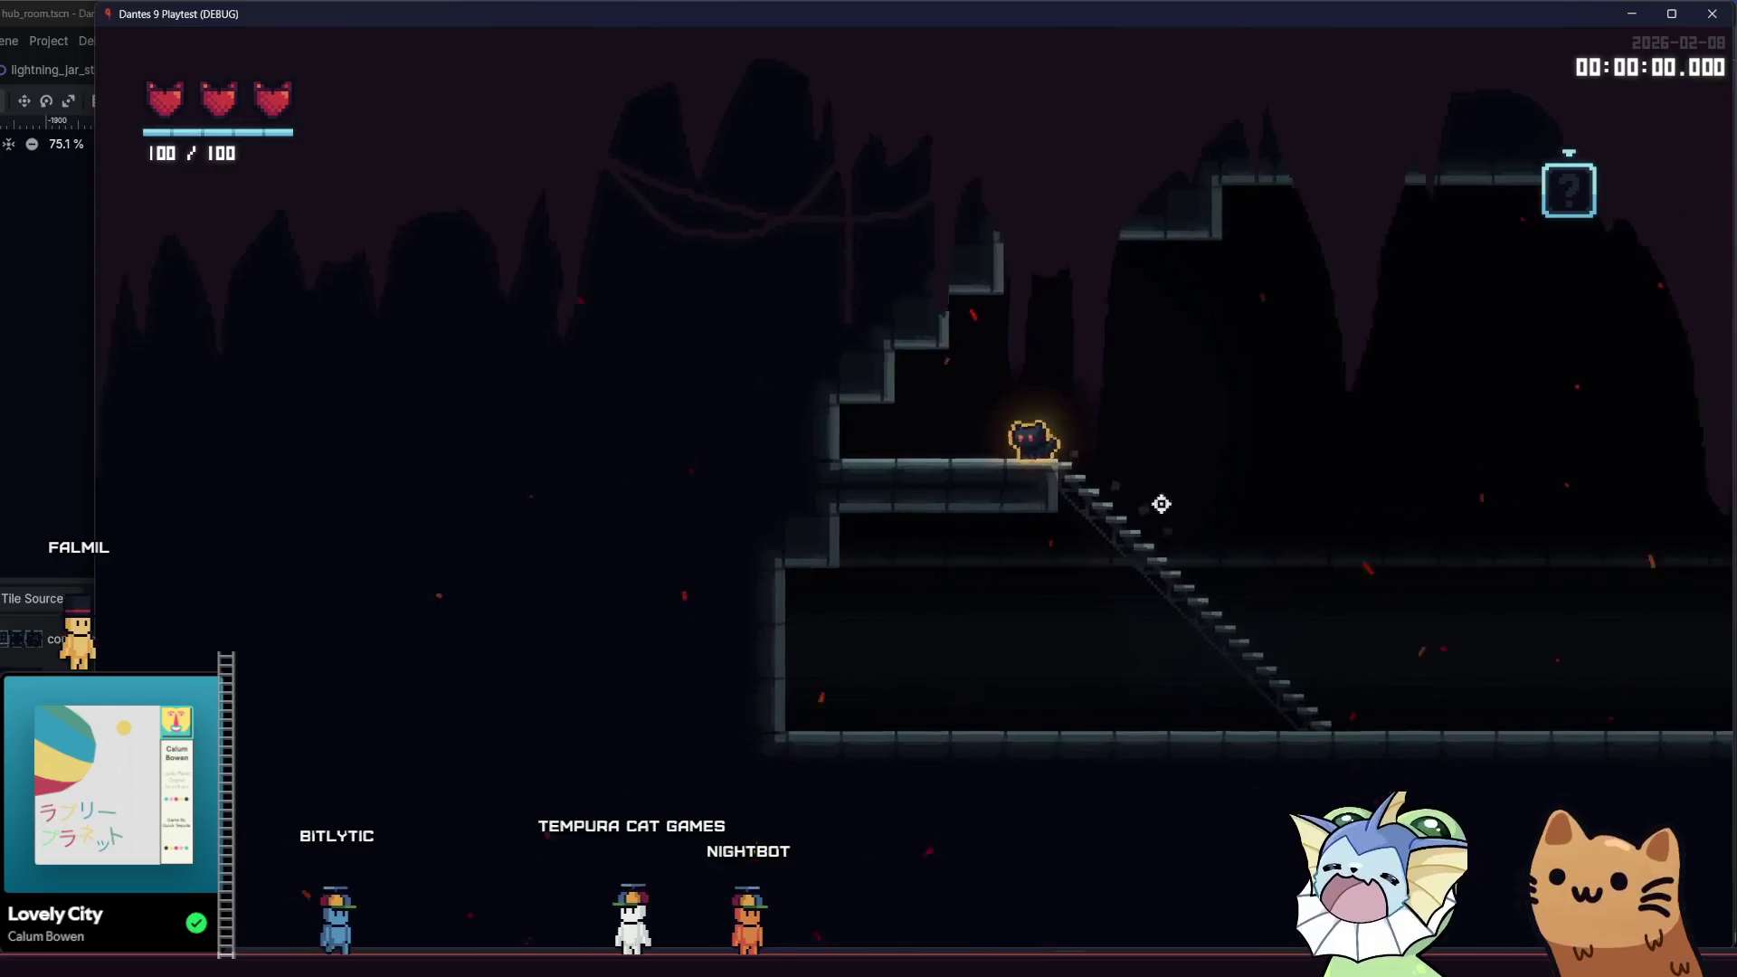
key(d)
key(a)
key(a)
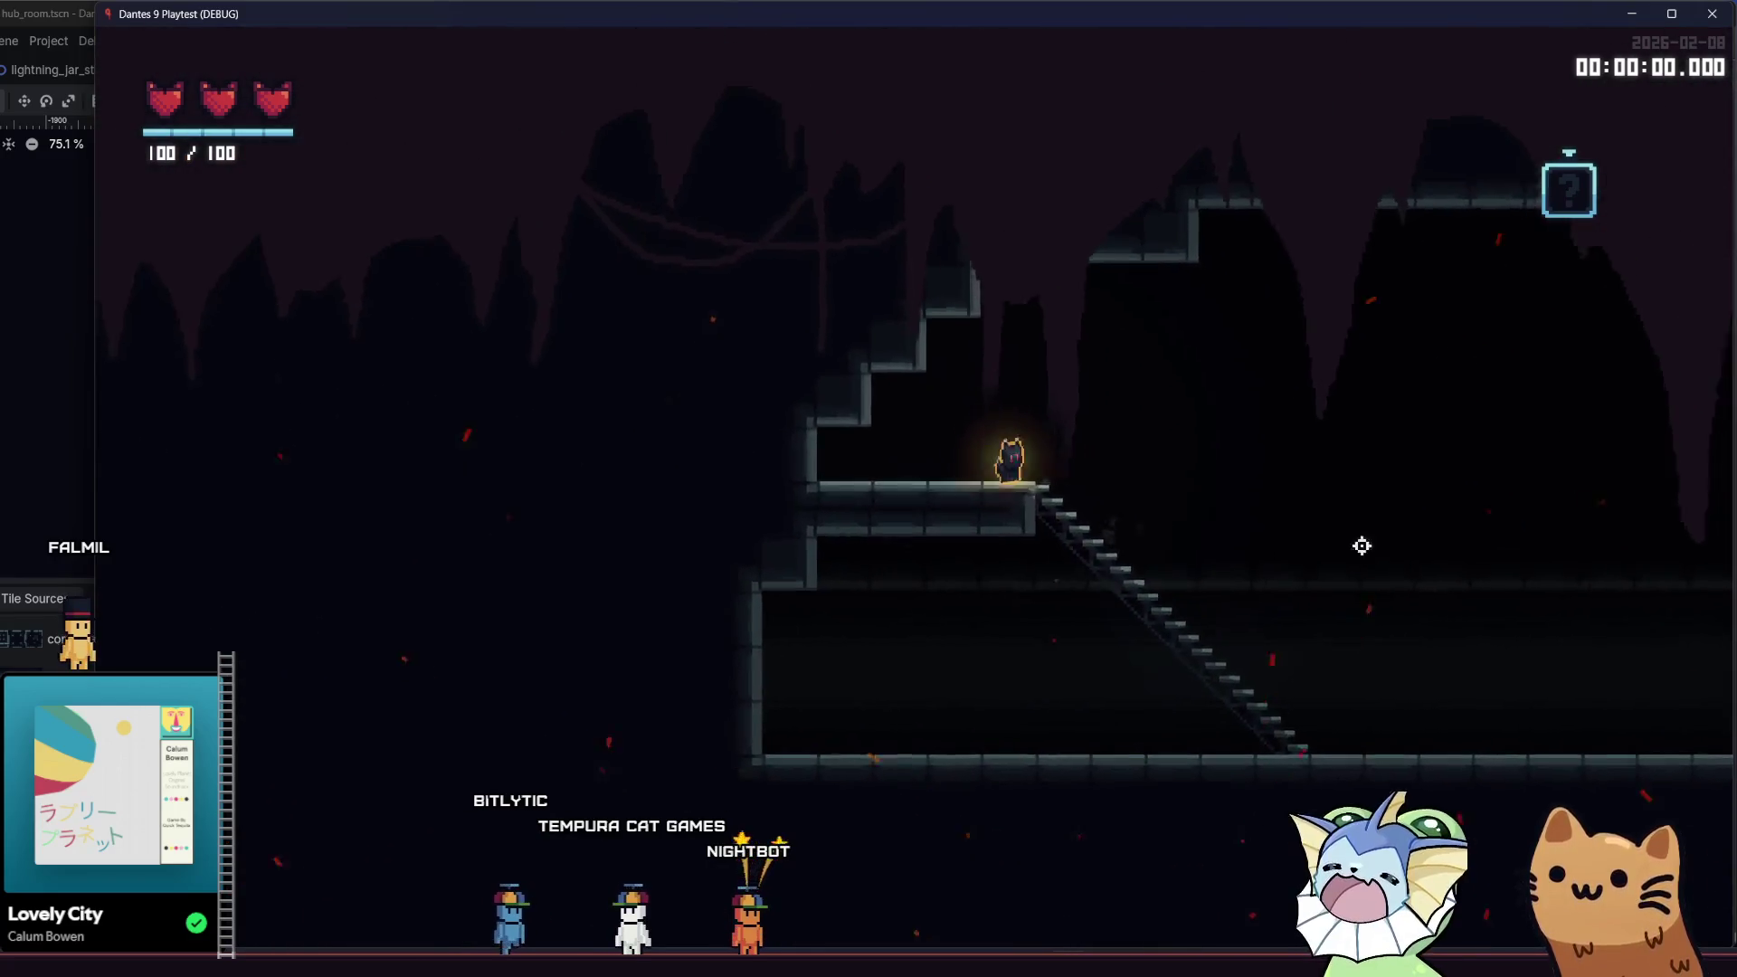
key(d)
key(a)
key(d)
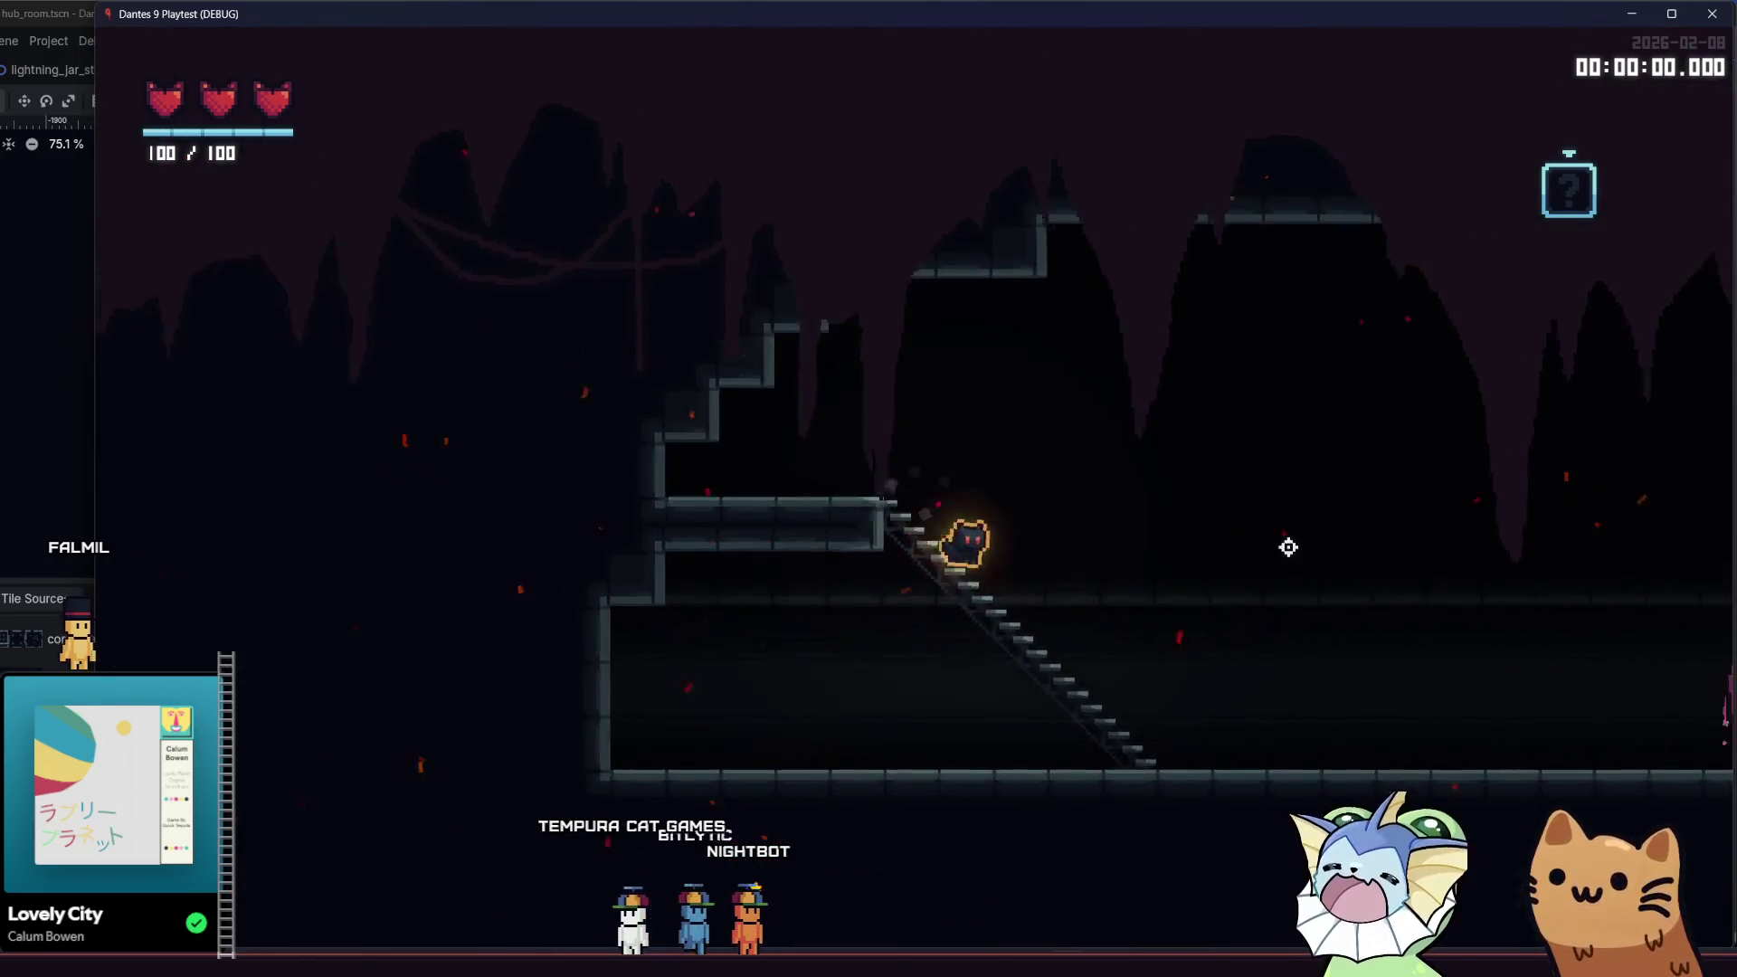
key(a)
key(s)
key(d)
key(space)
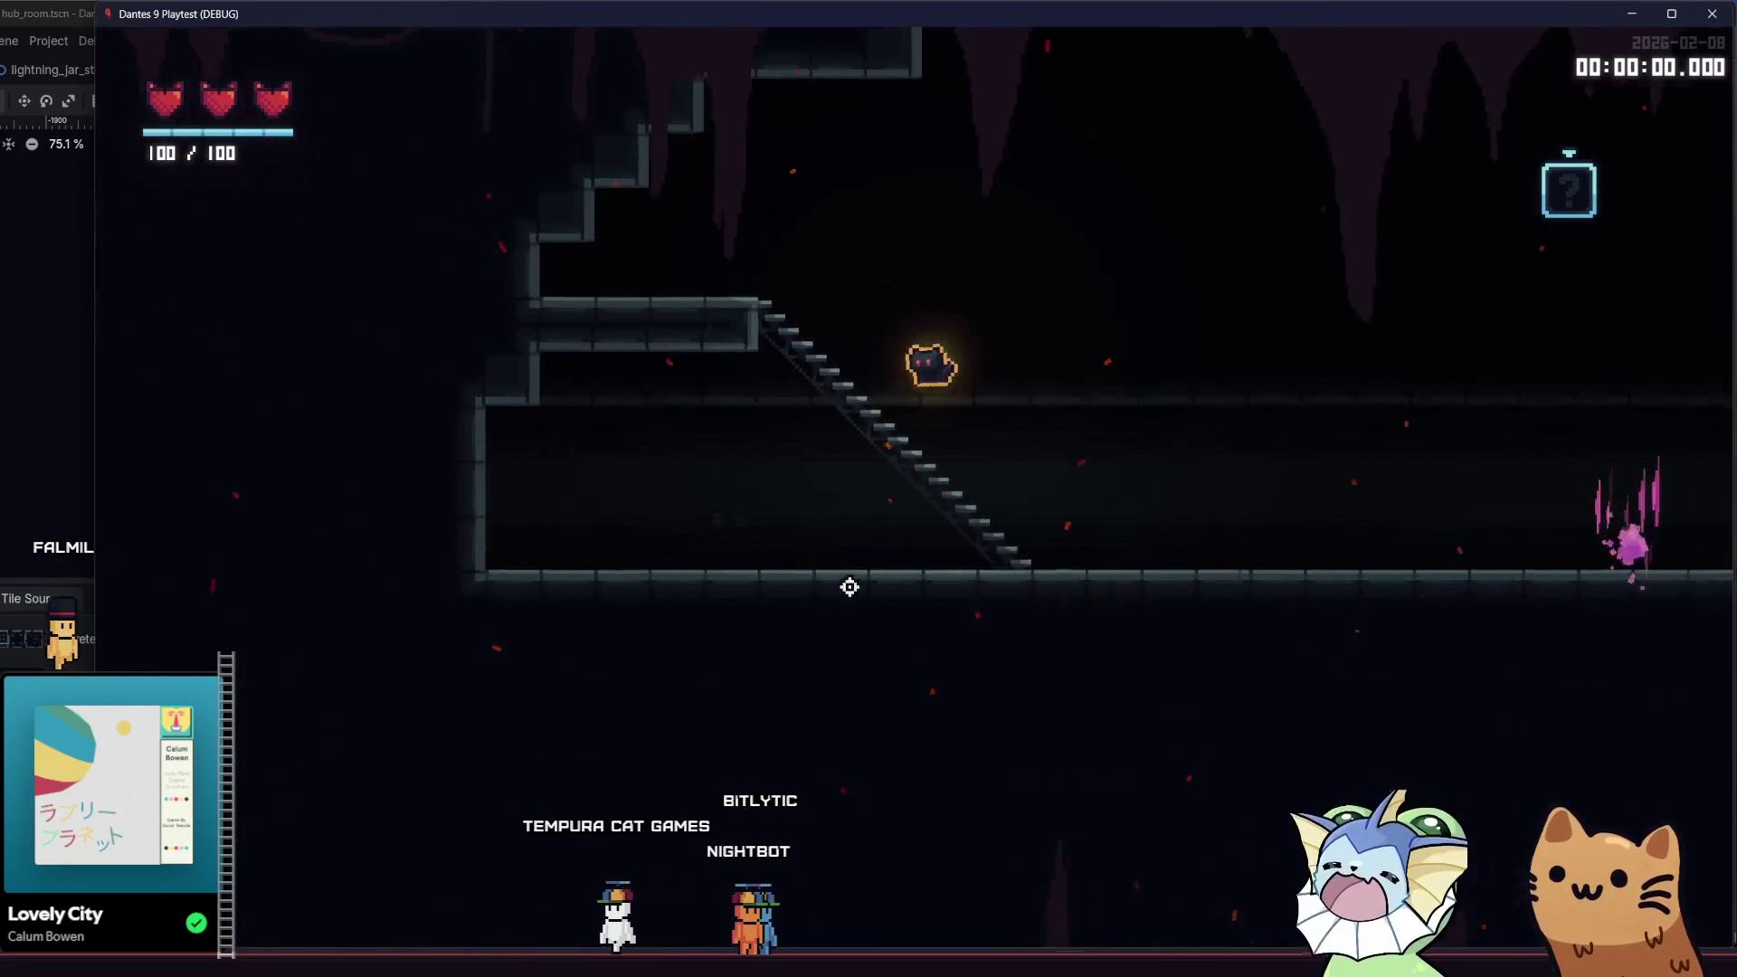
key(space)
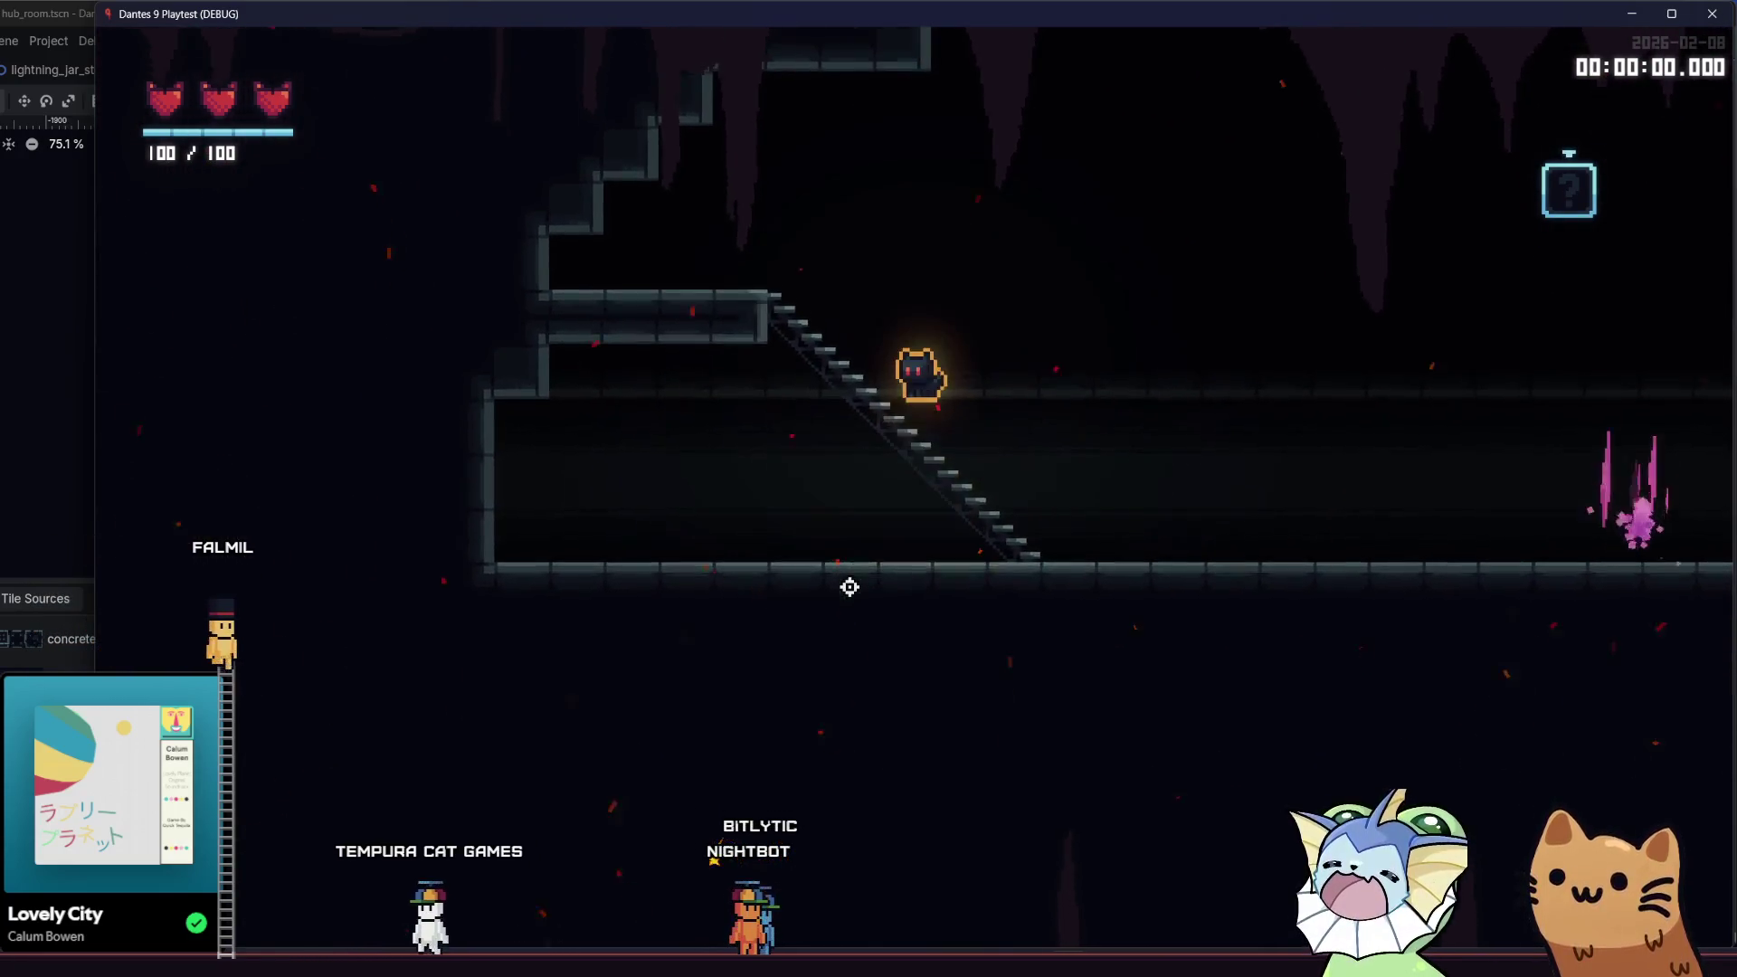
key(d)
key(a)
key(s)
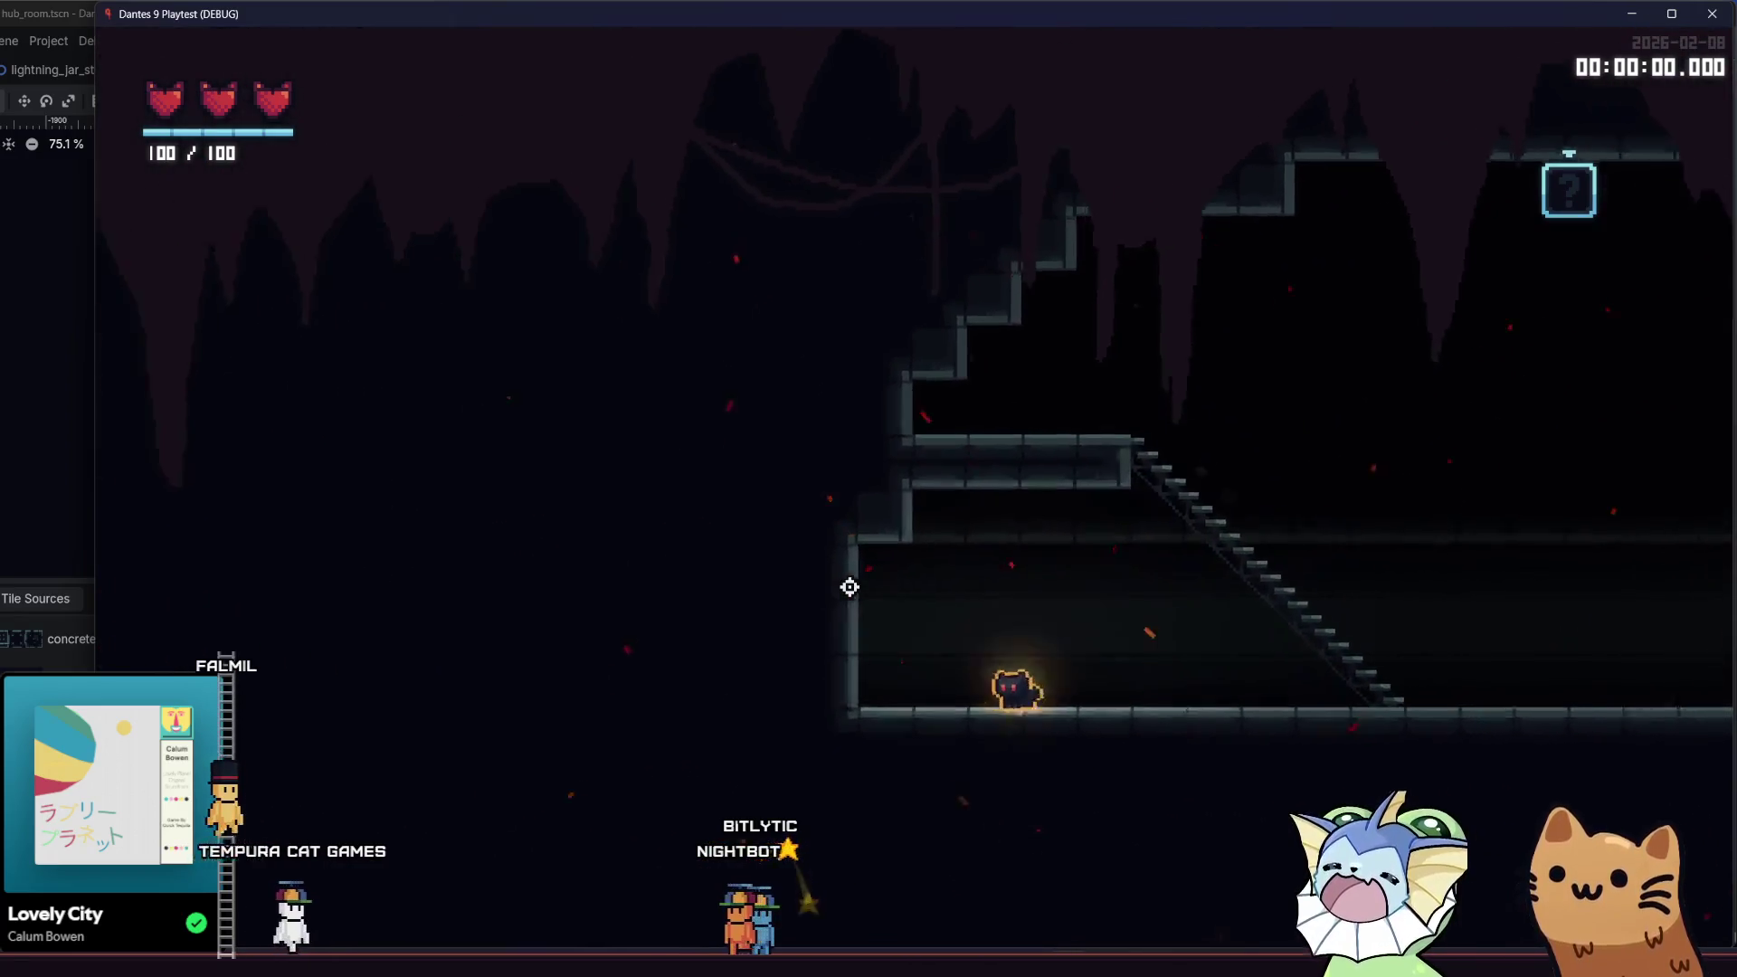
key(d)
key(space)
key(a)
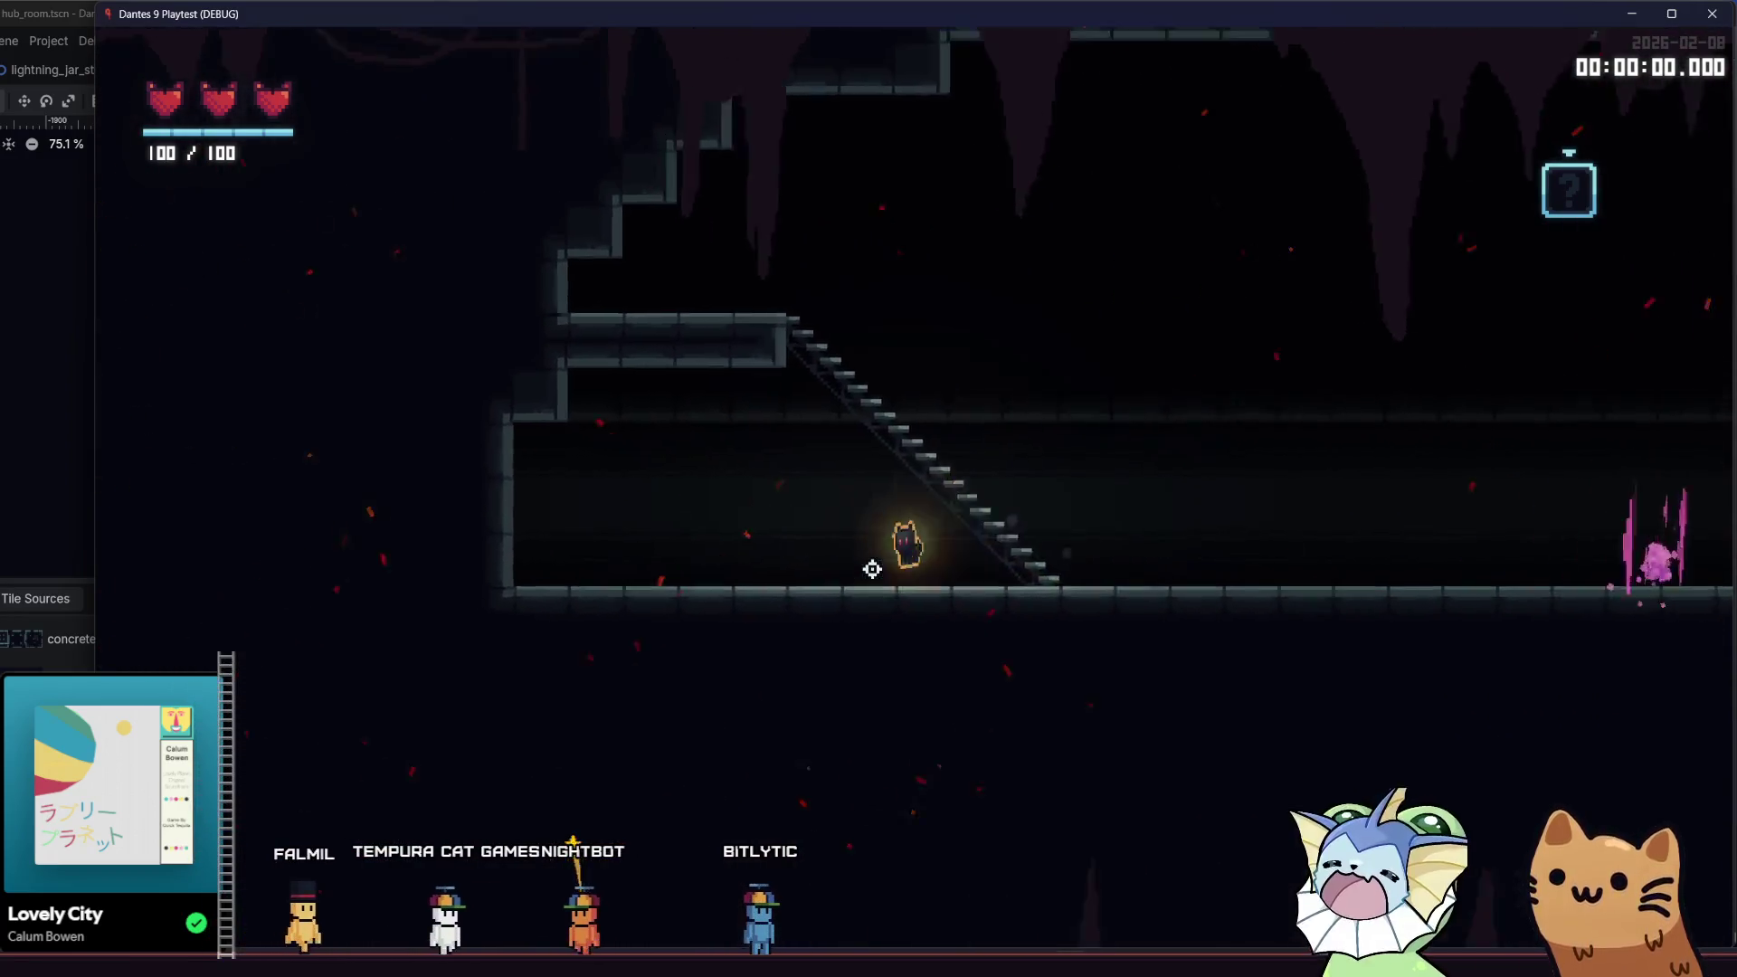
key(a)
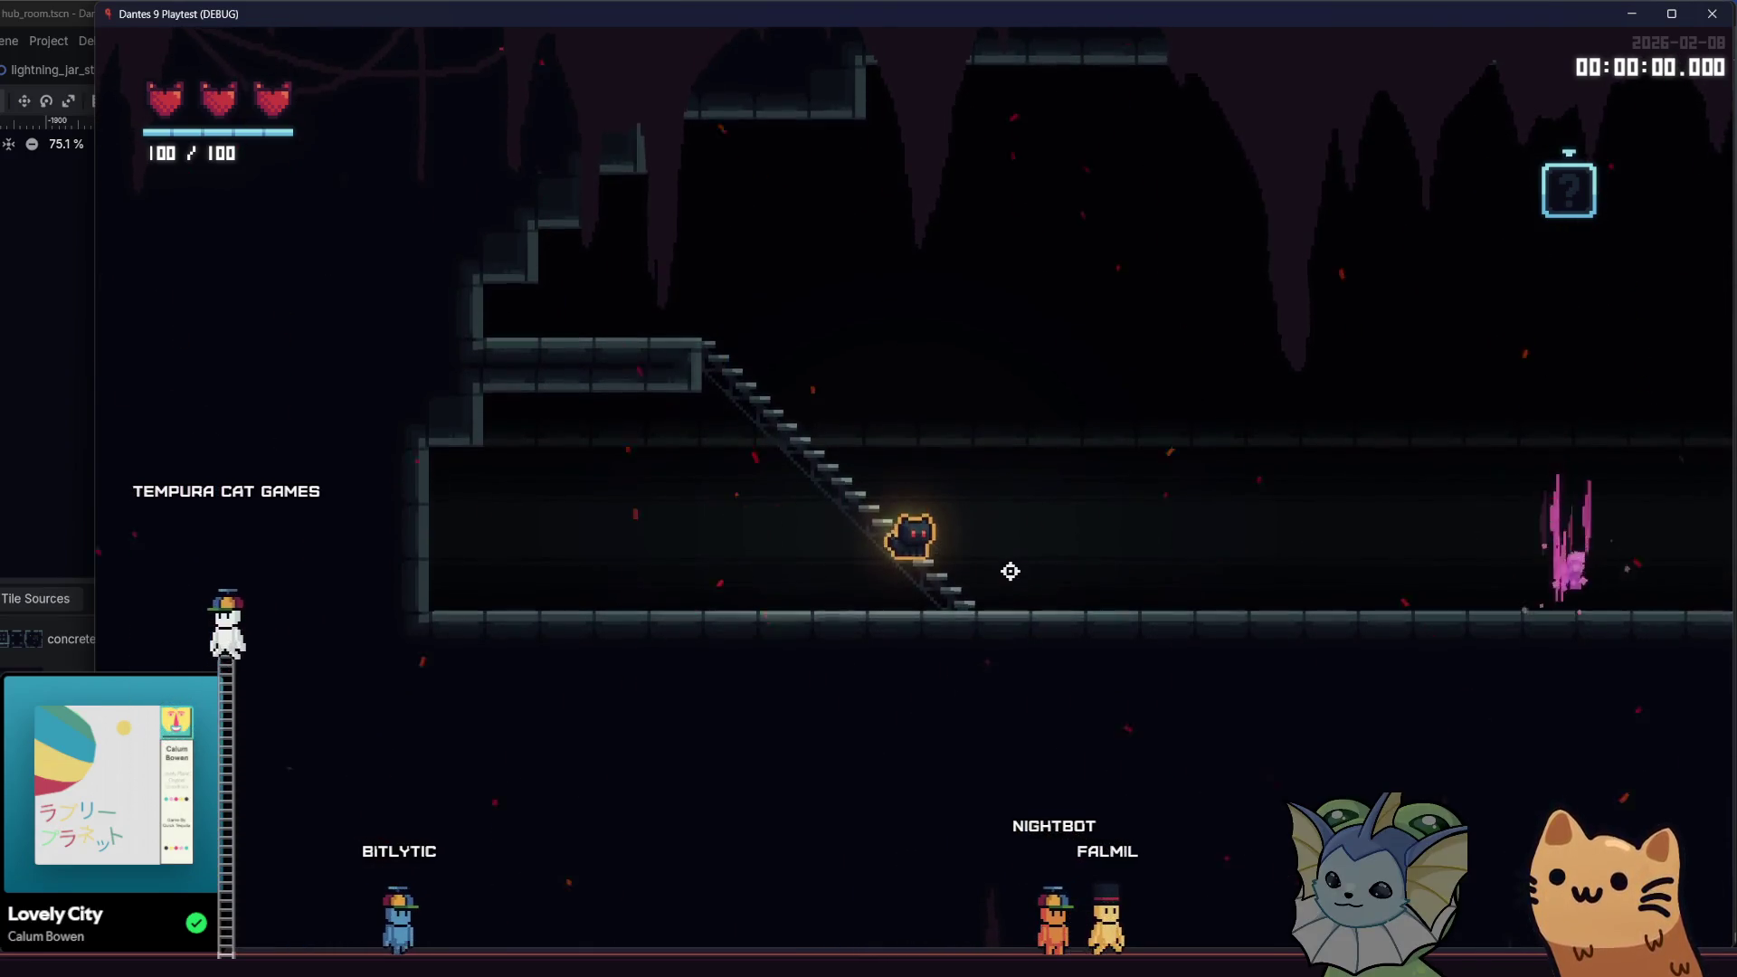
- Repeatedly drop the cat through the stairs and jump back on, then close the playtest with F8
key(space)
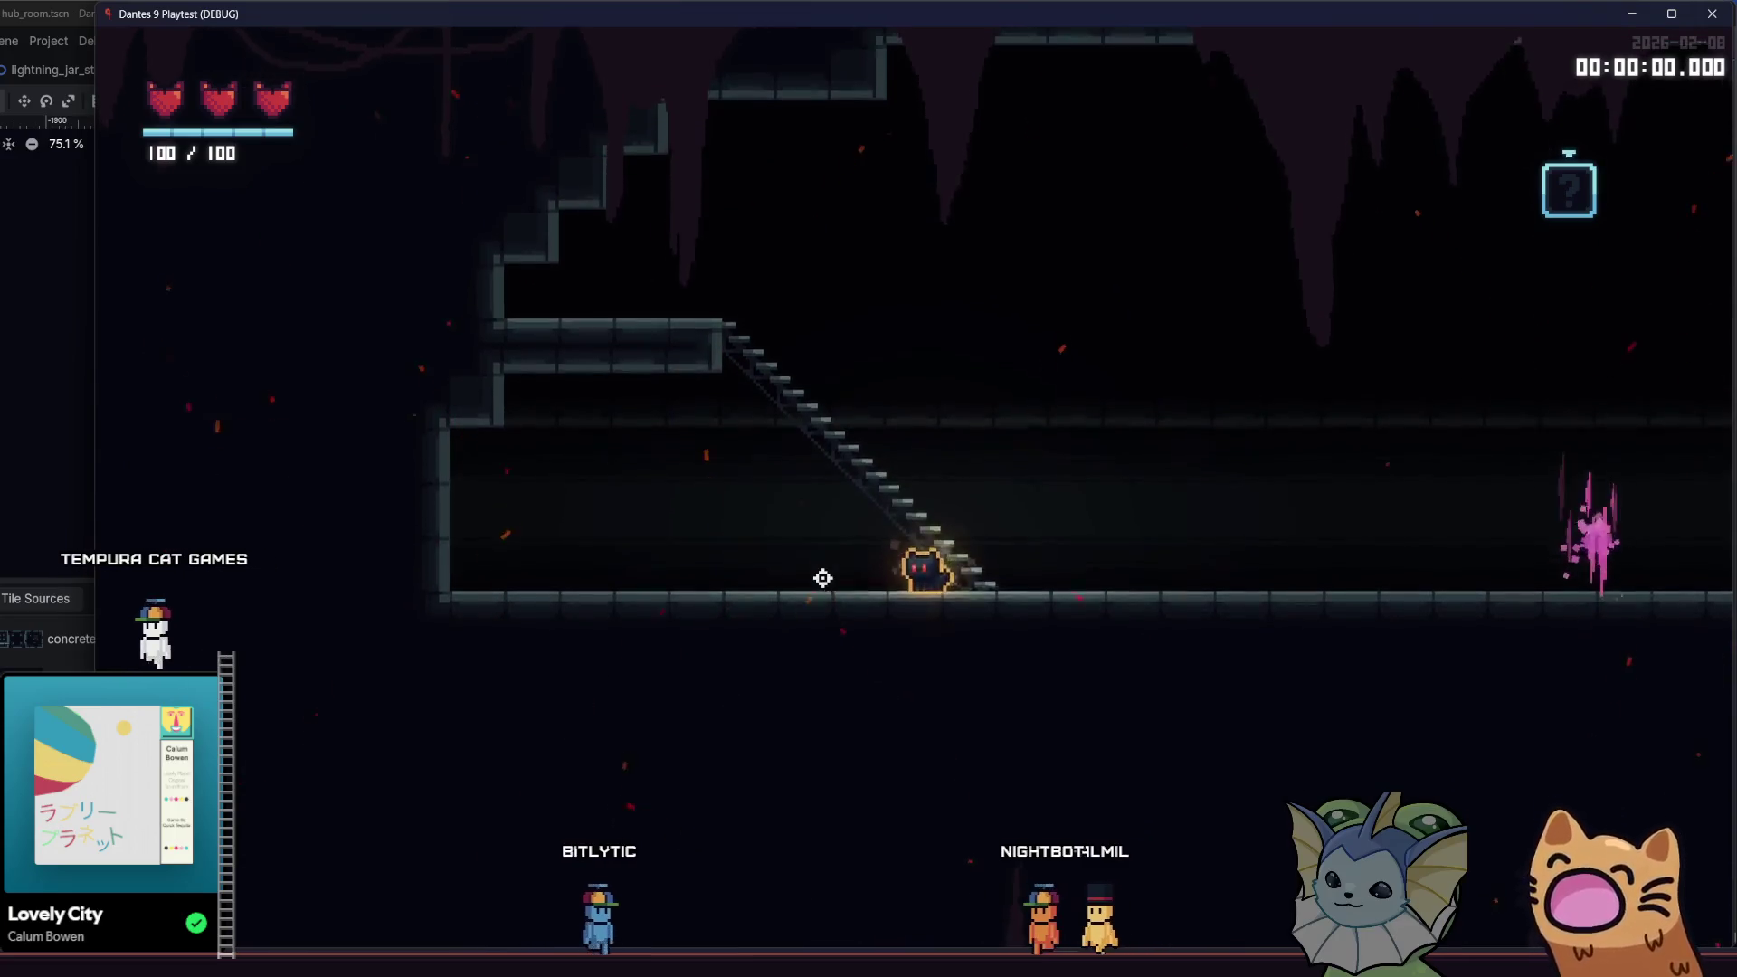
key(space)
key(space)
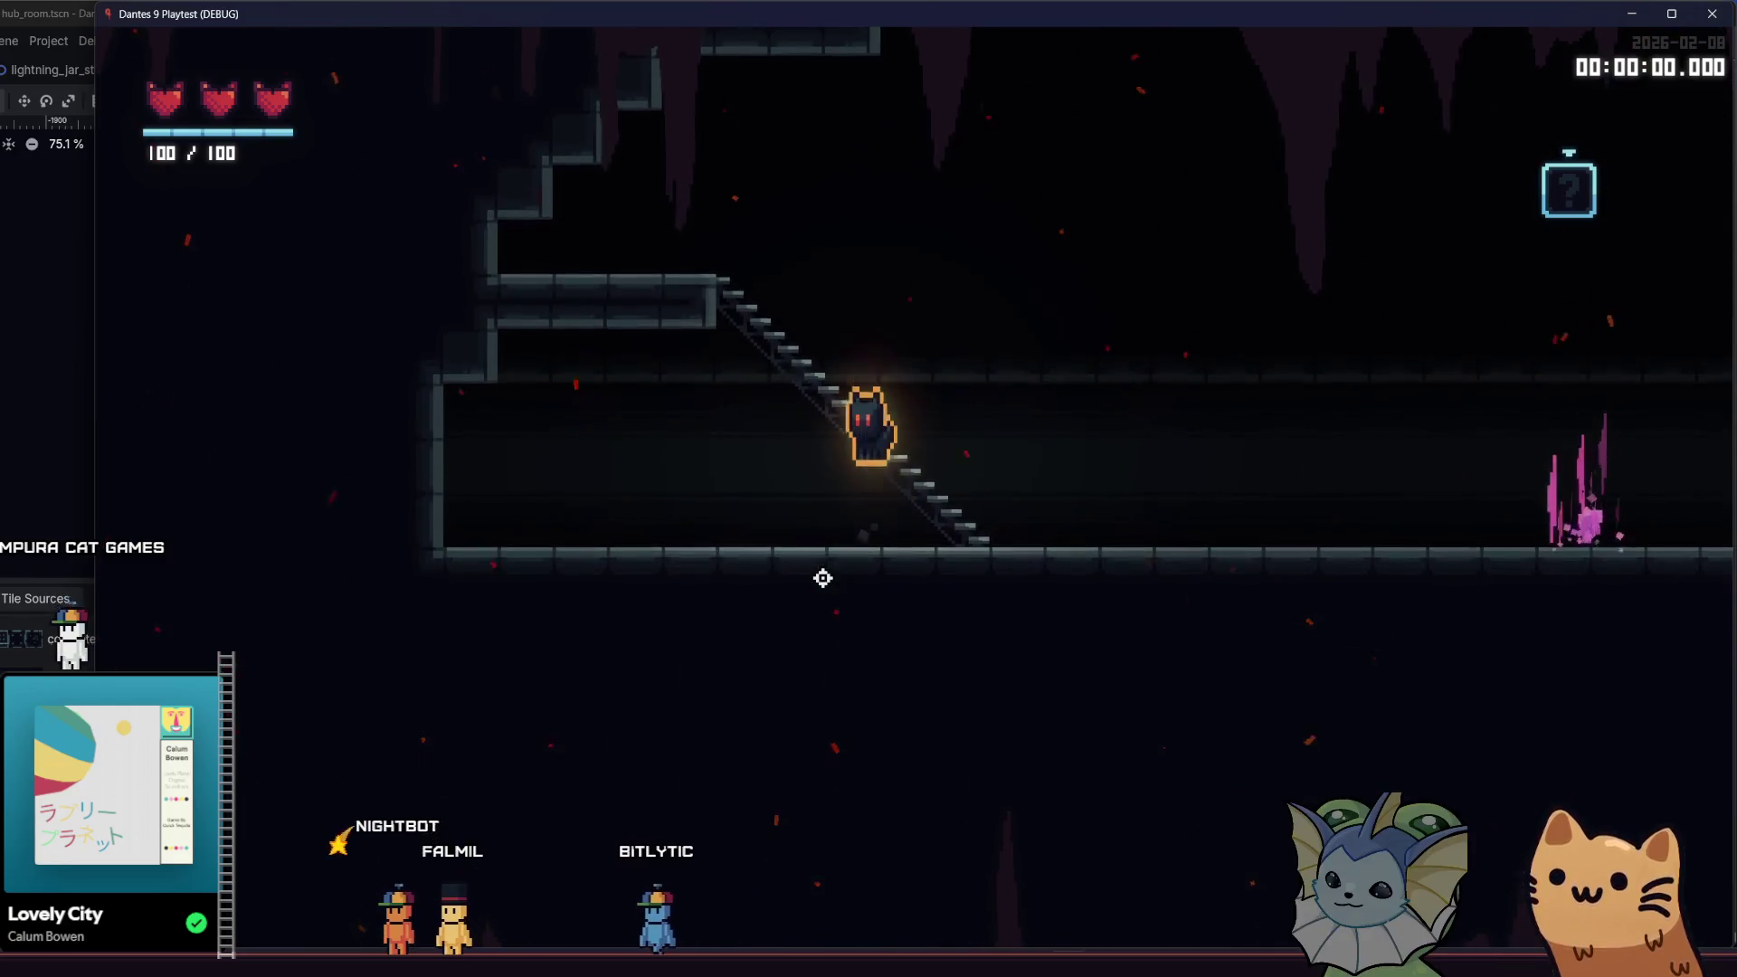
key(space)
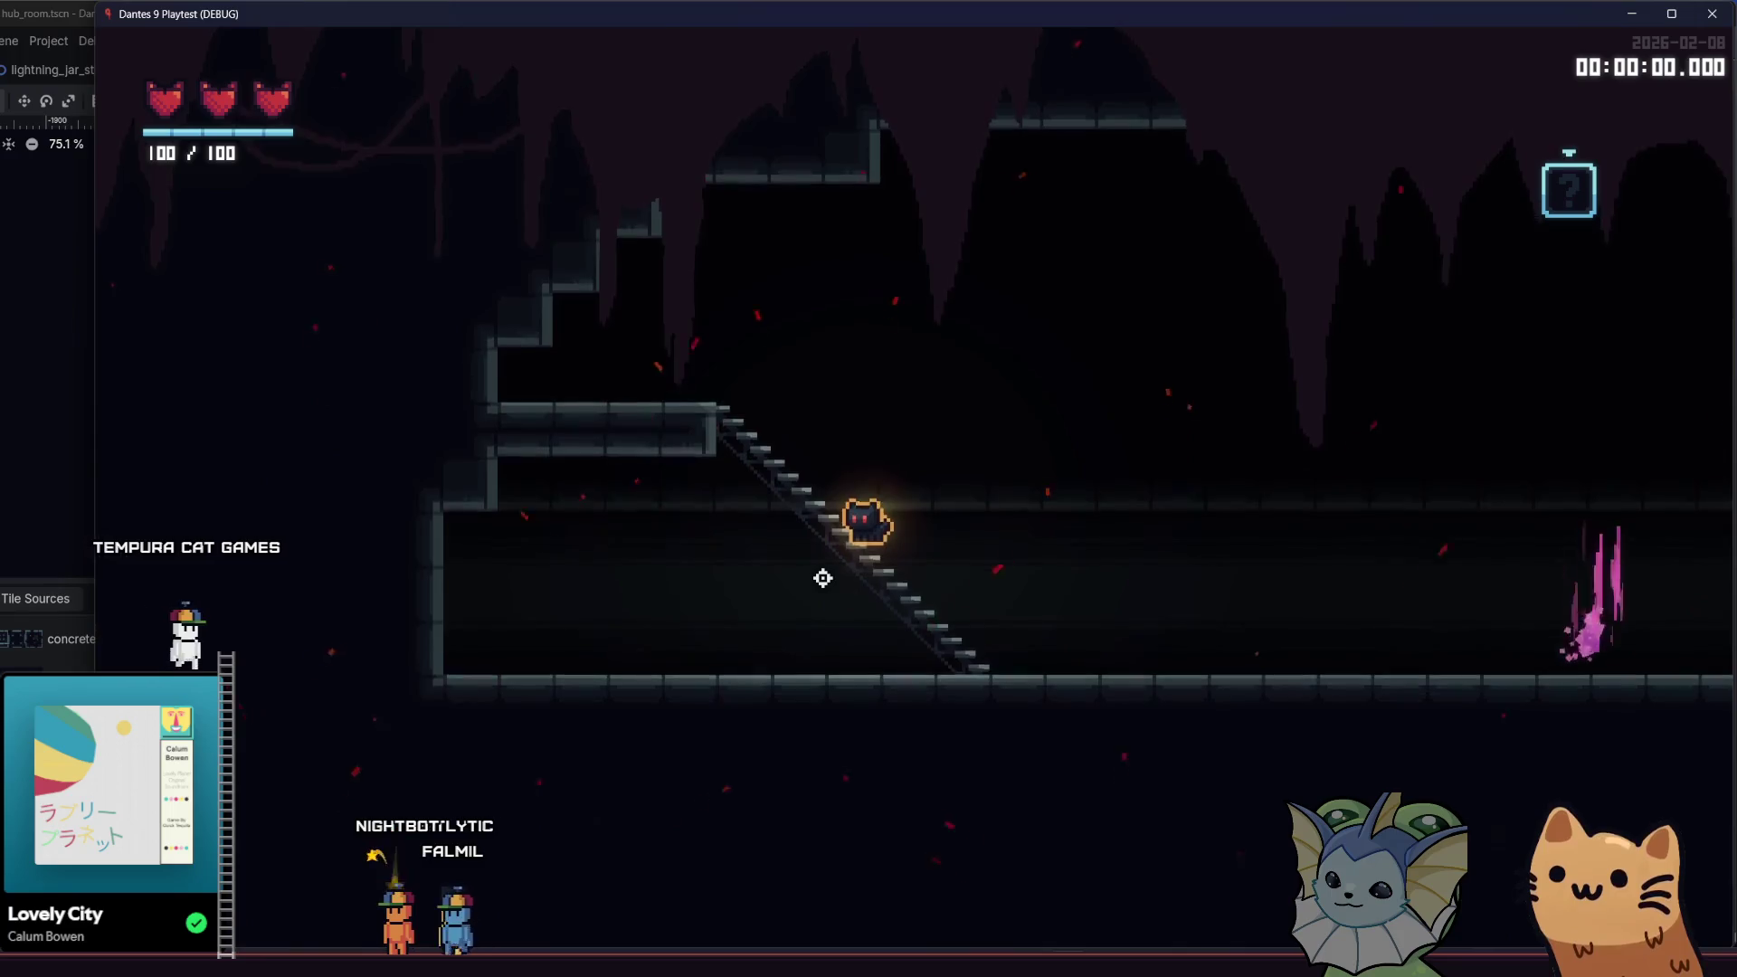
key(Down)
key(space)
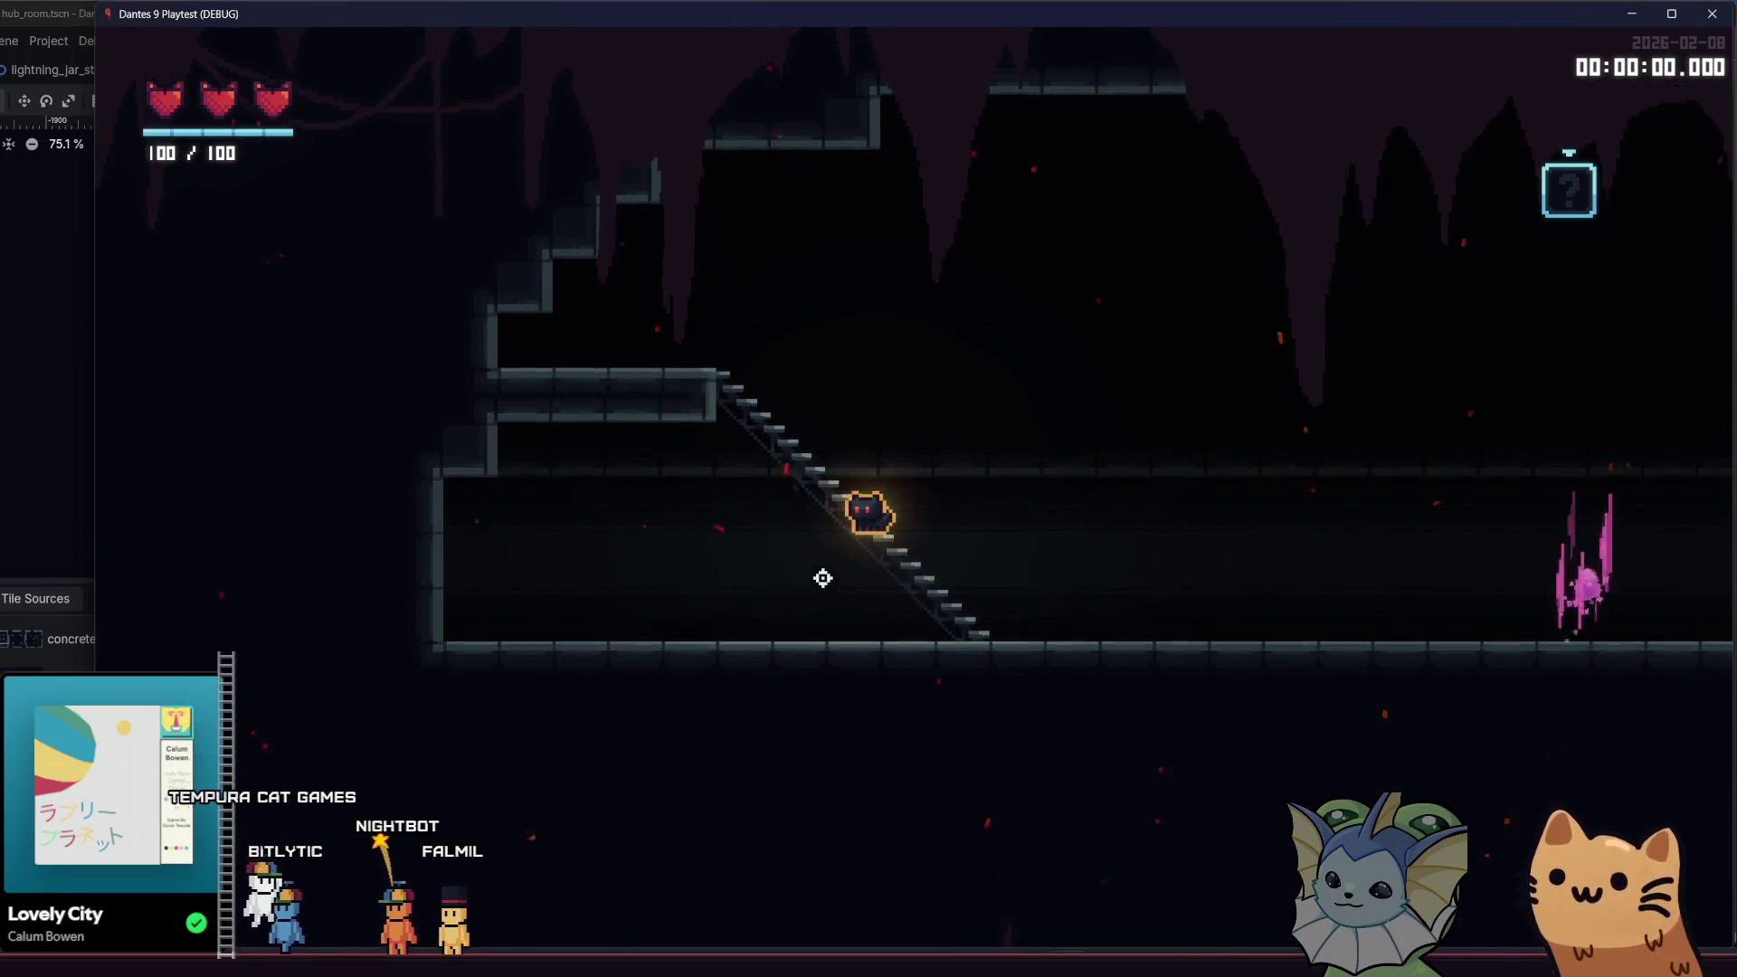
key(Down)
key(space)
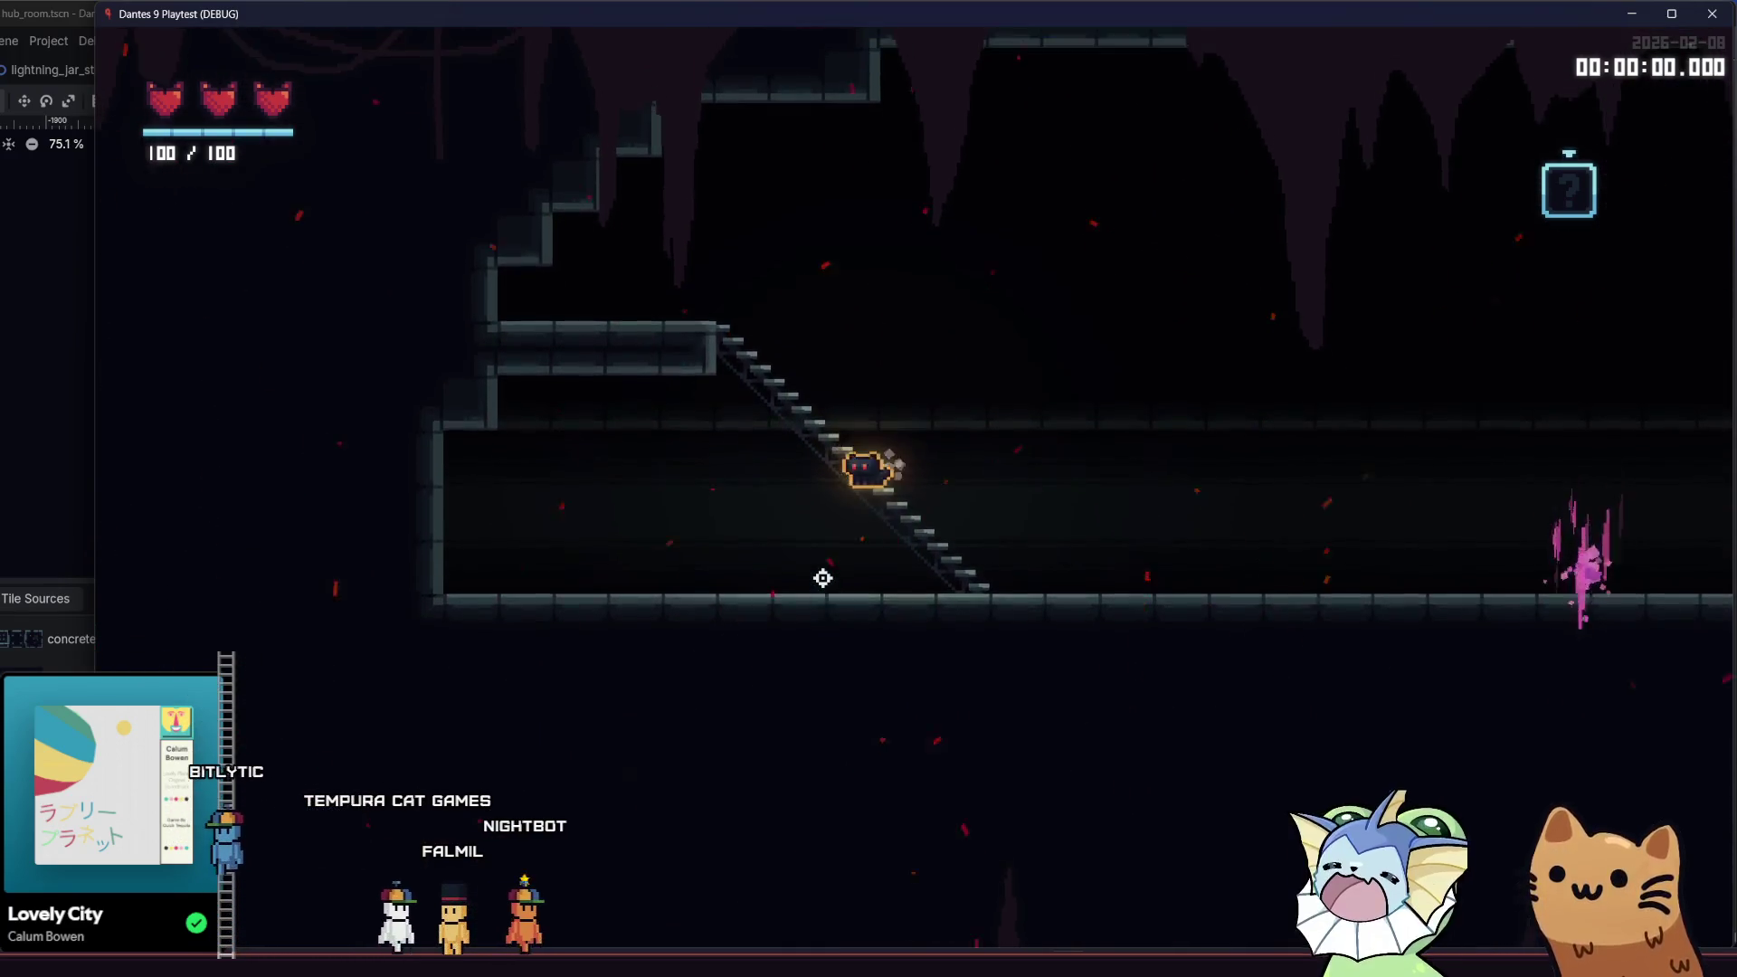
key(Down)
key(space)
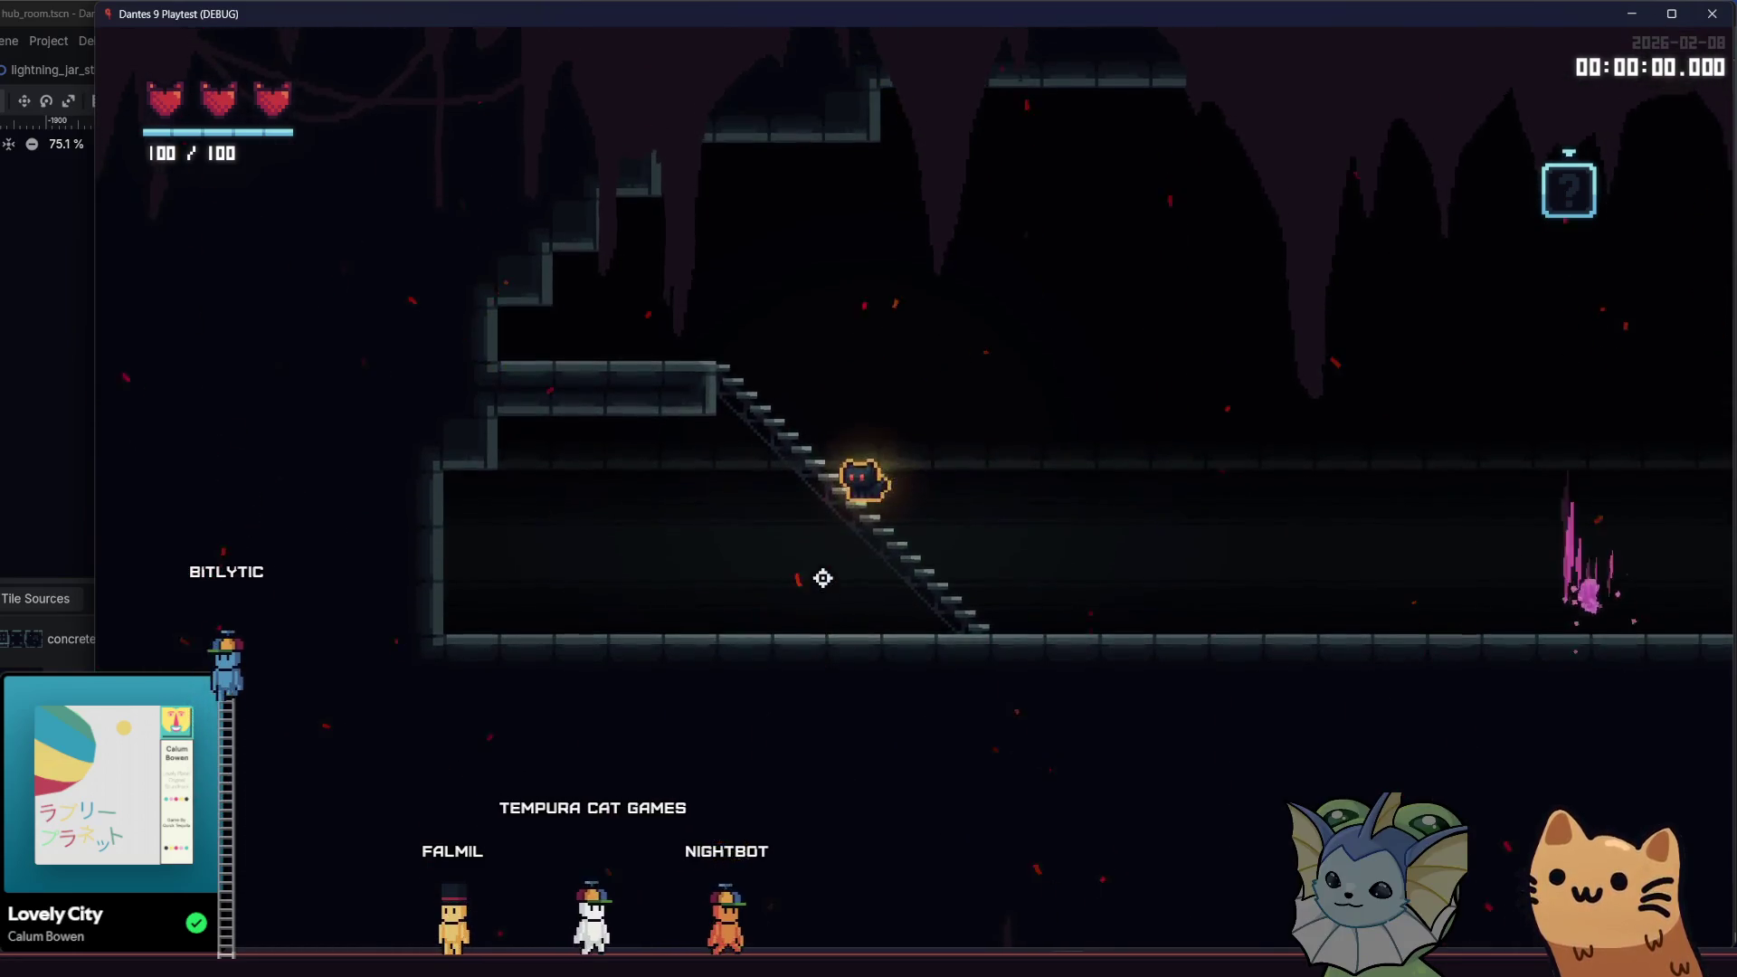
key(space)
key(Down)
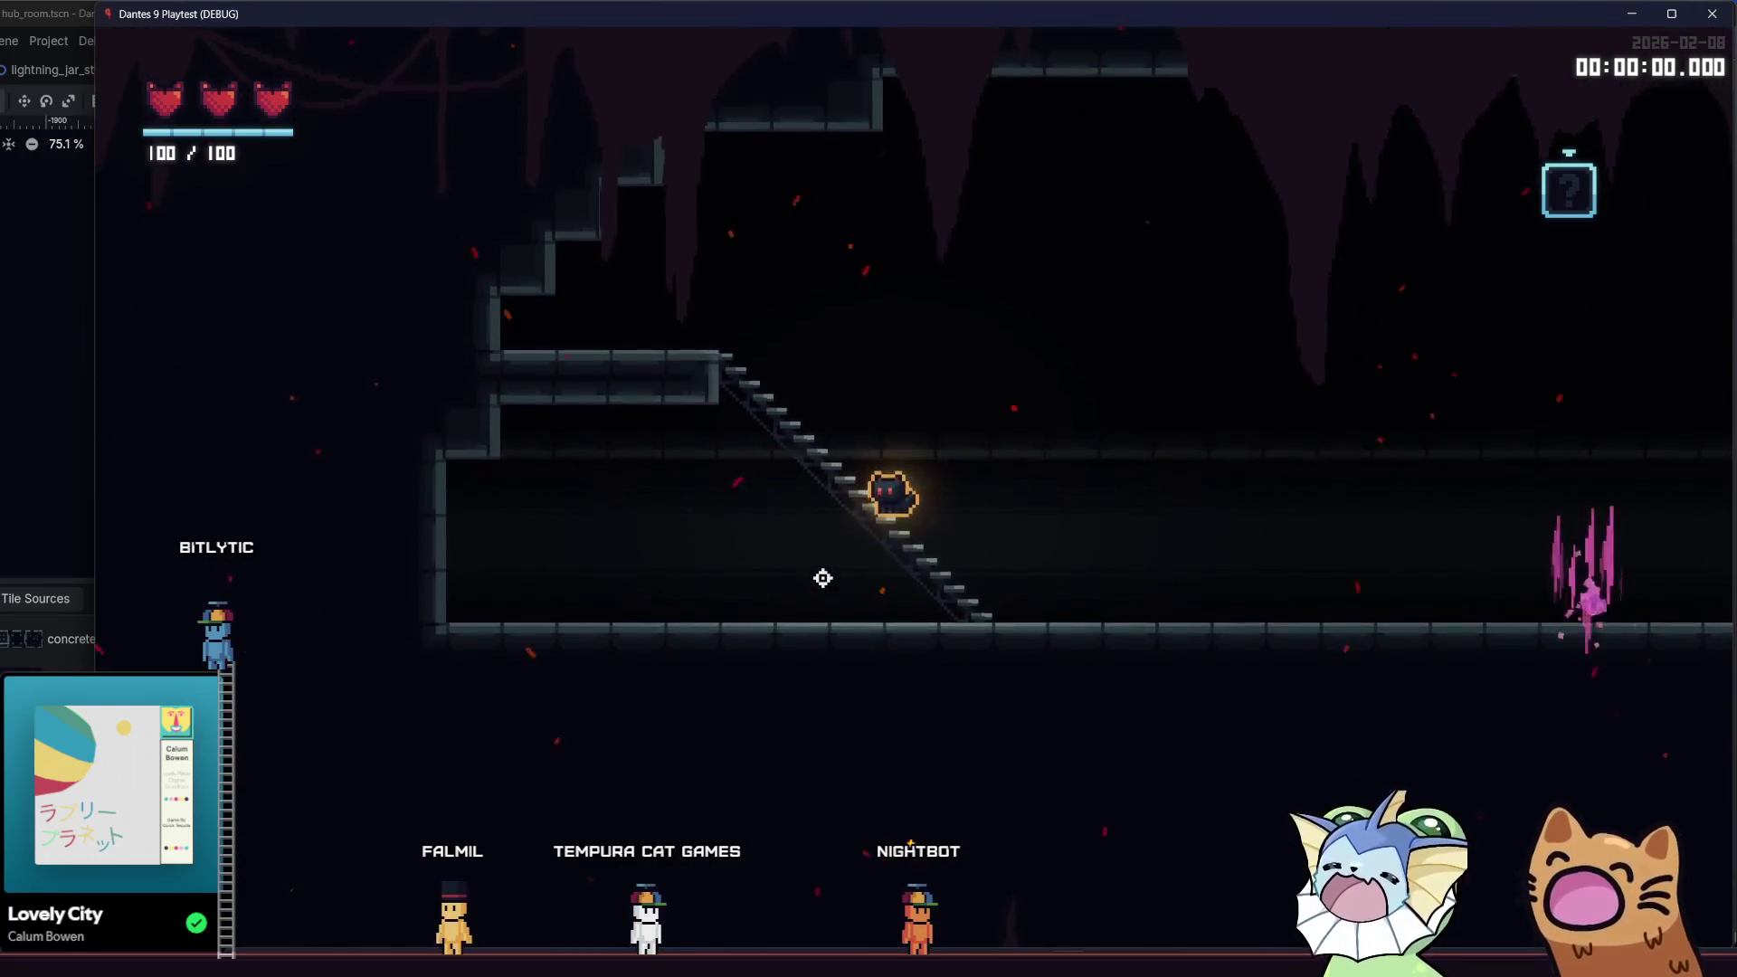
key(Down)
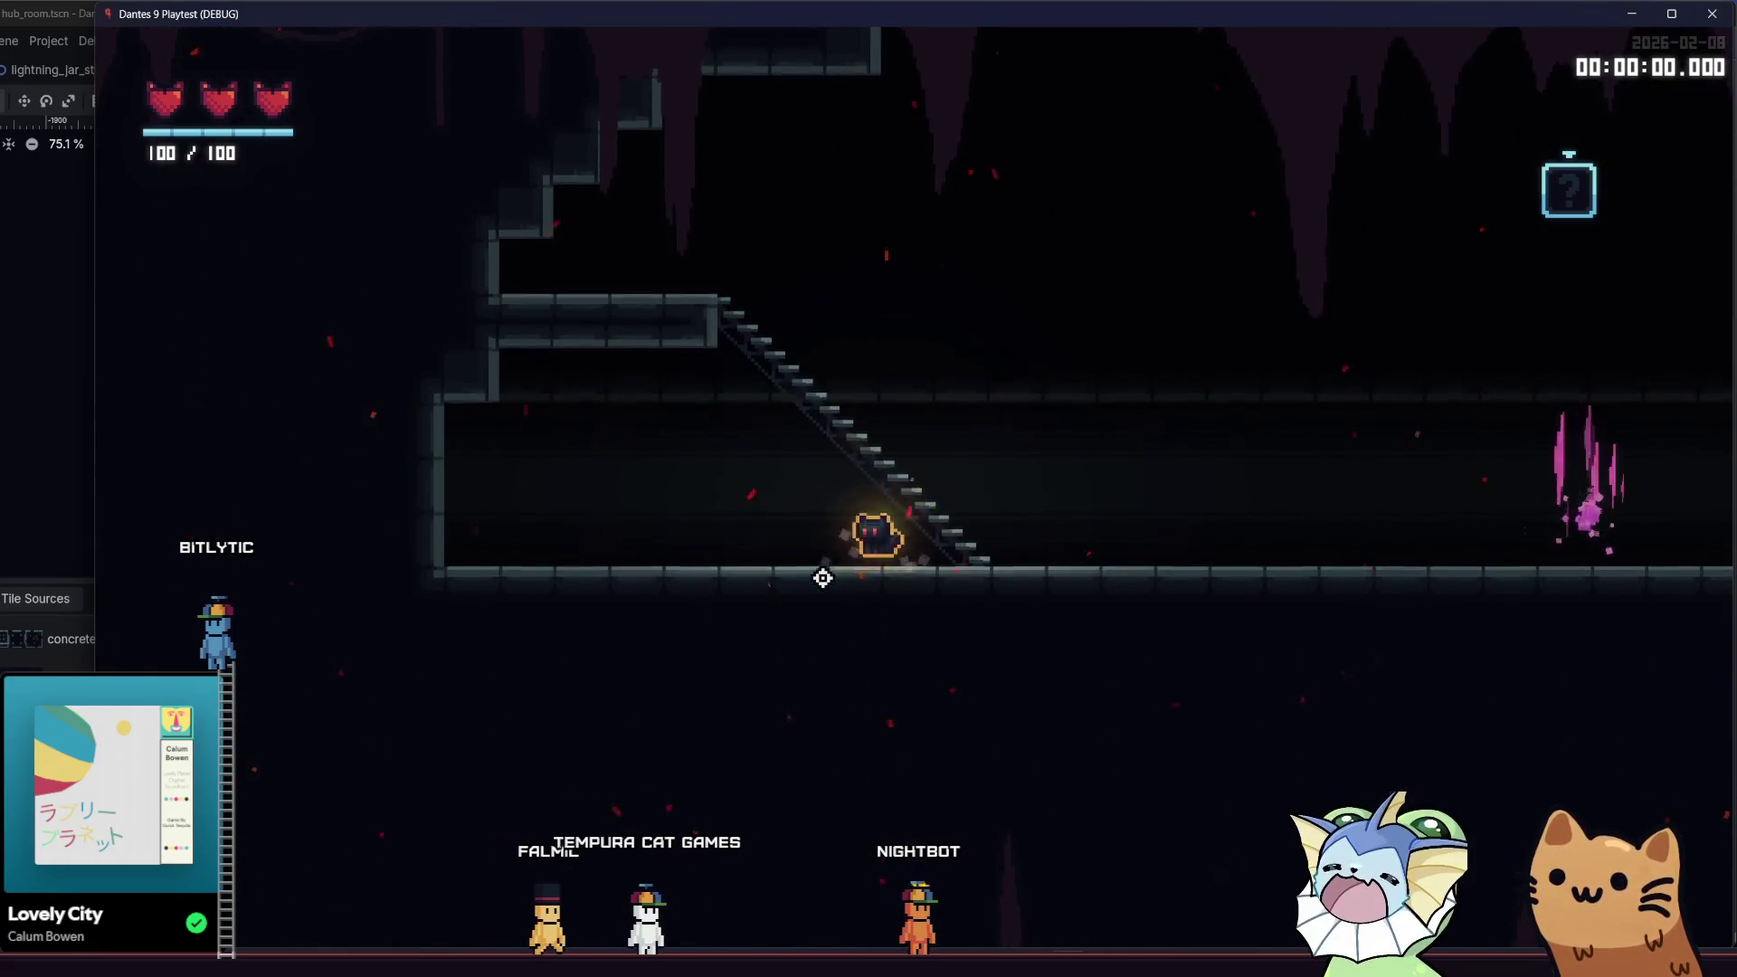
key(space)
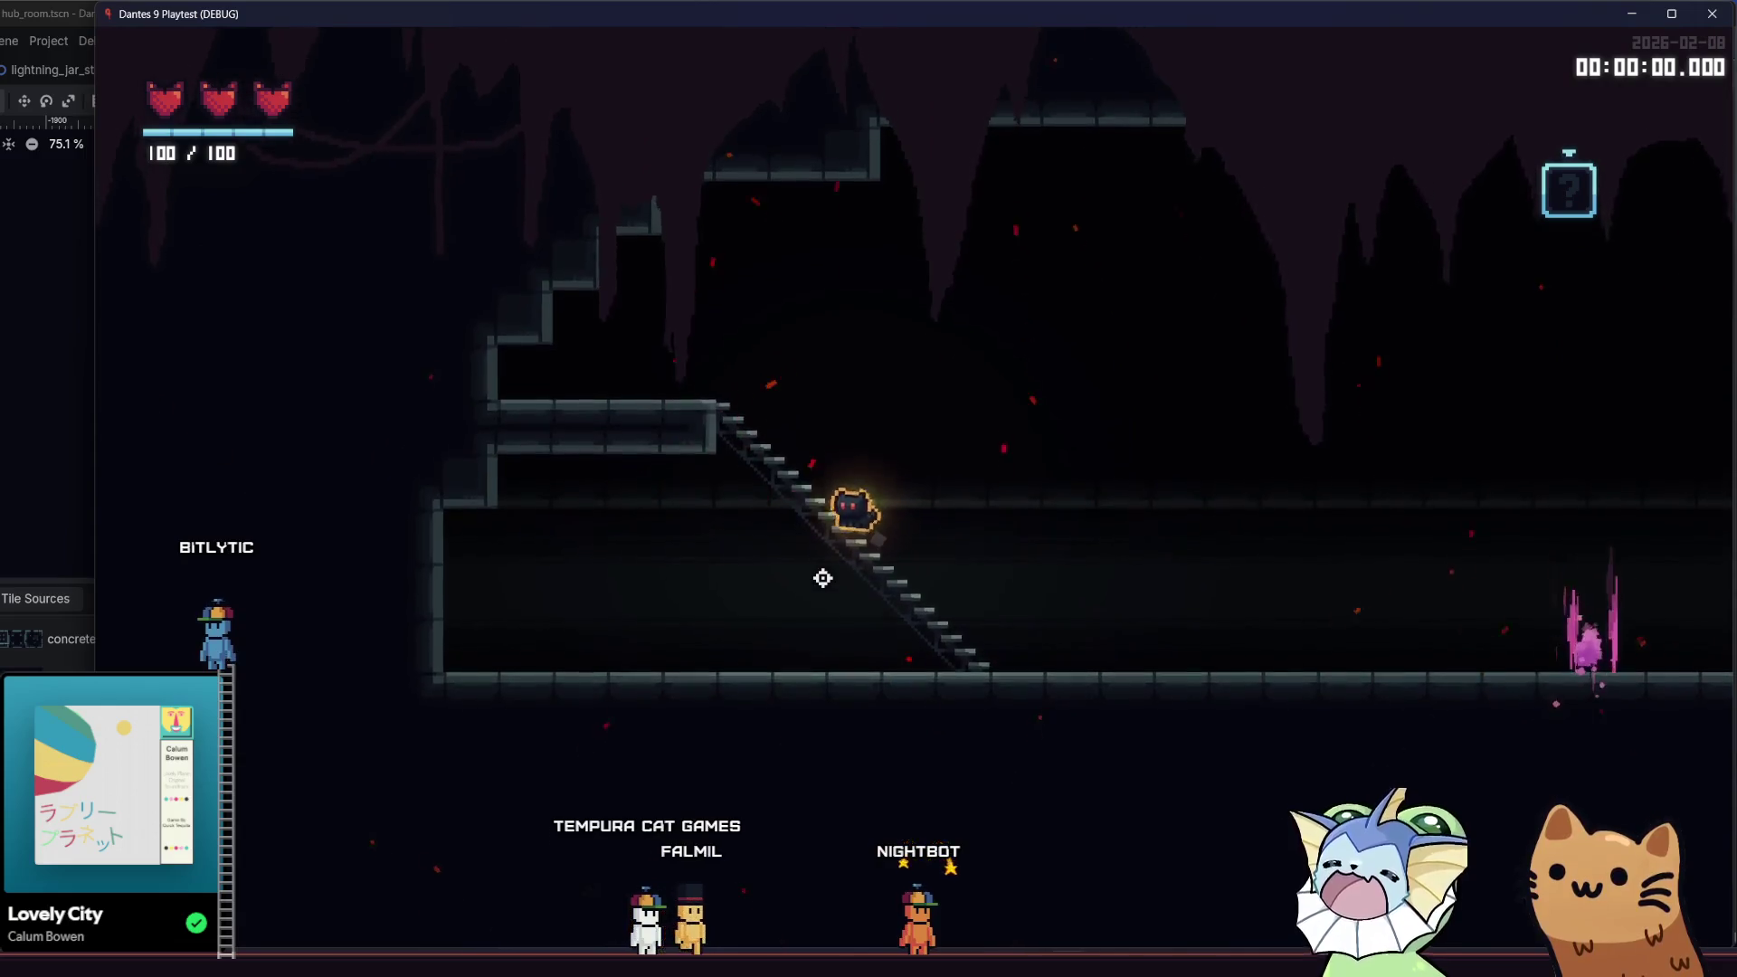
key(Down)
key(space)
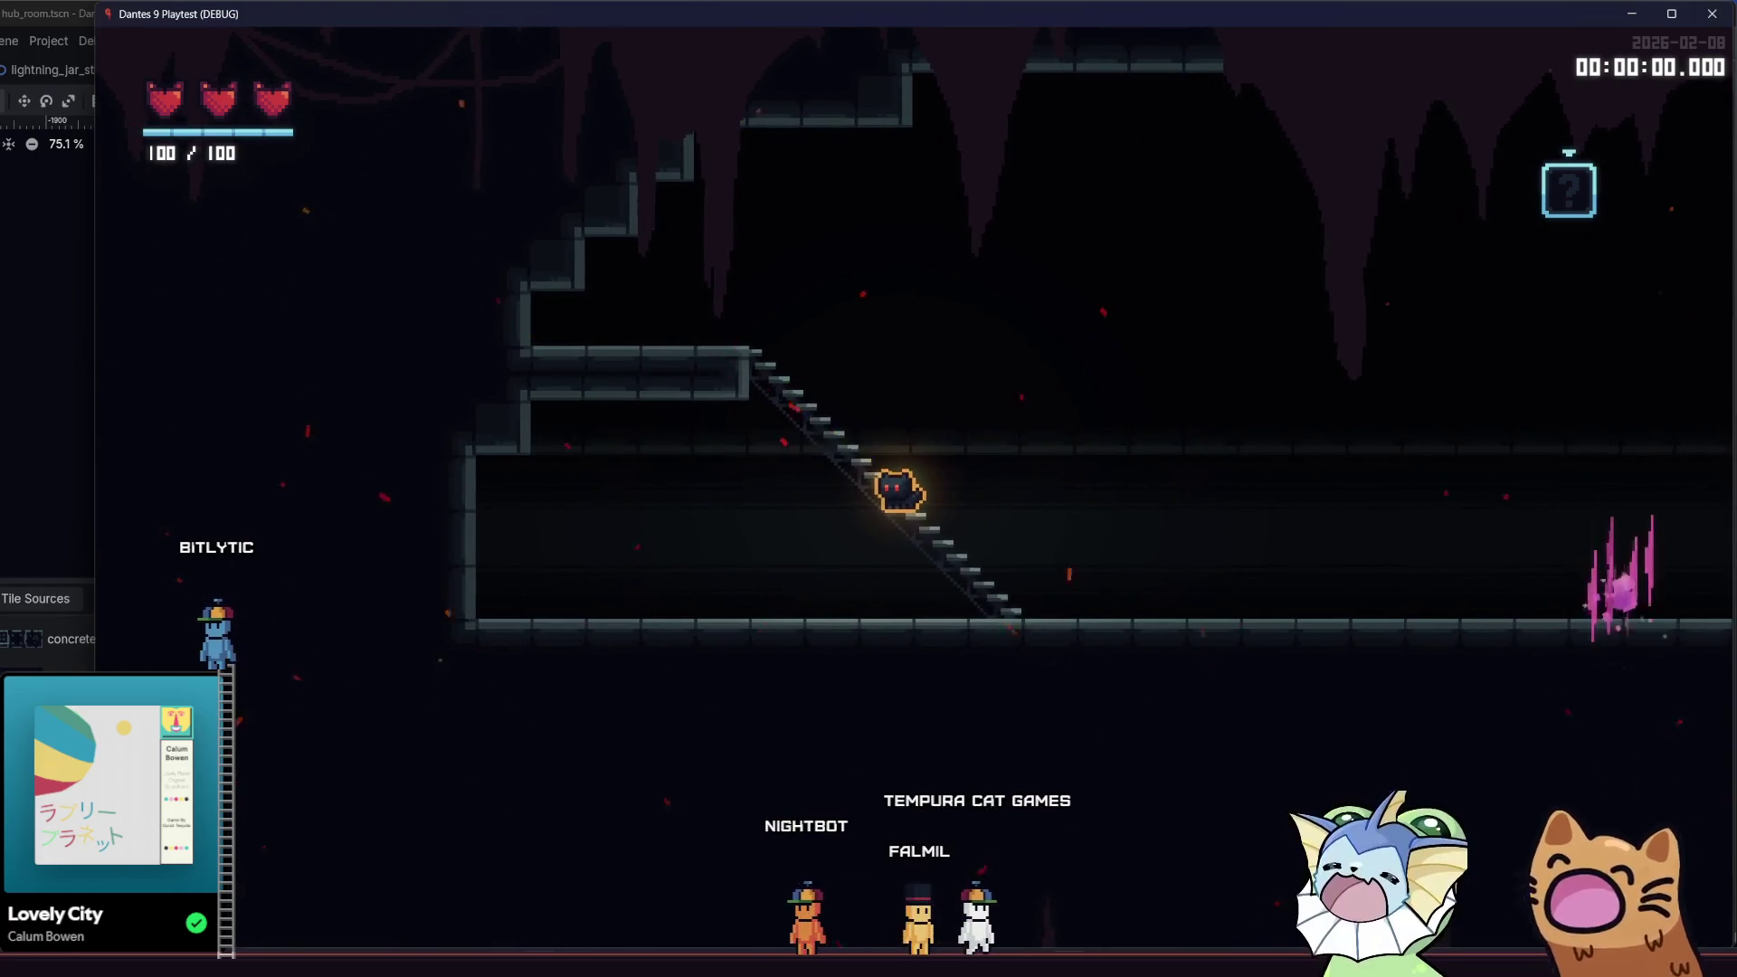
key(F8)
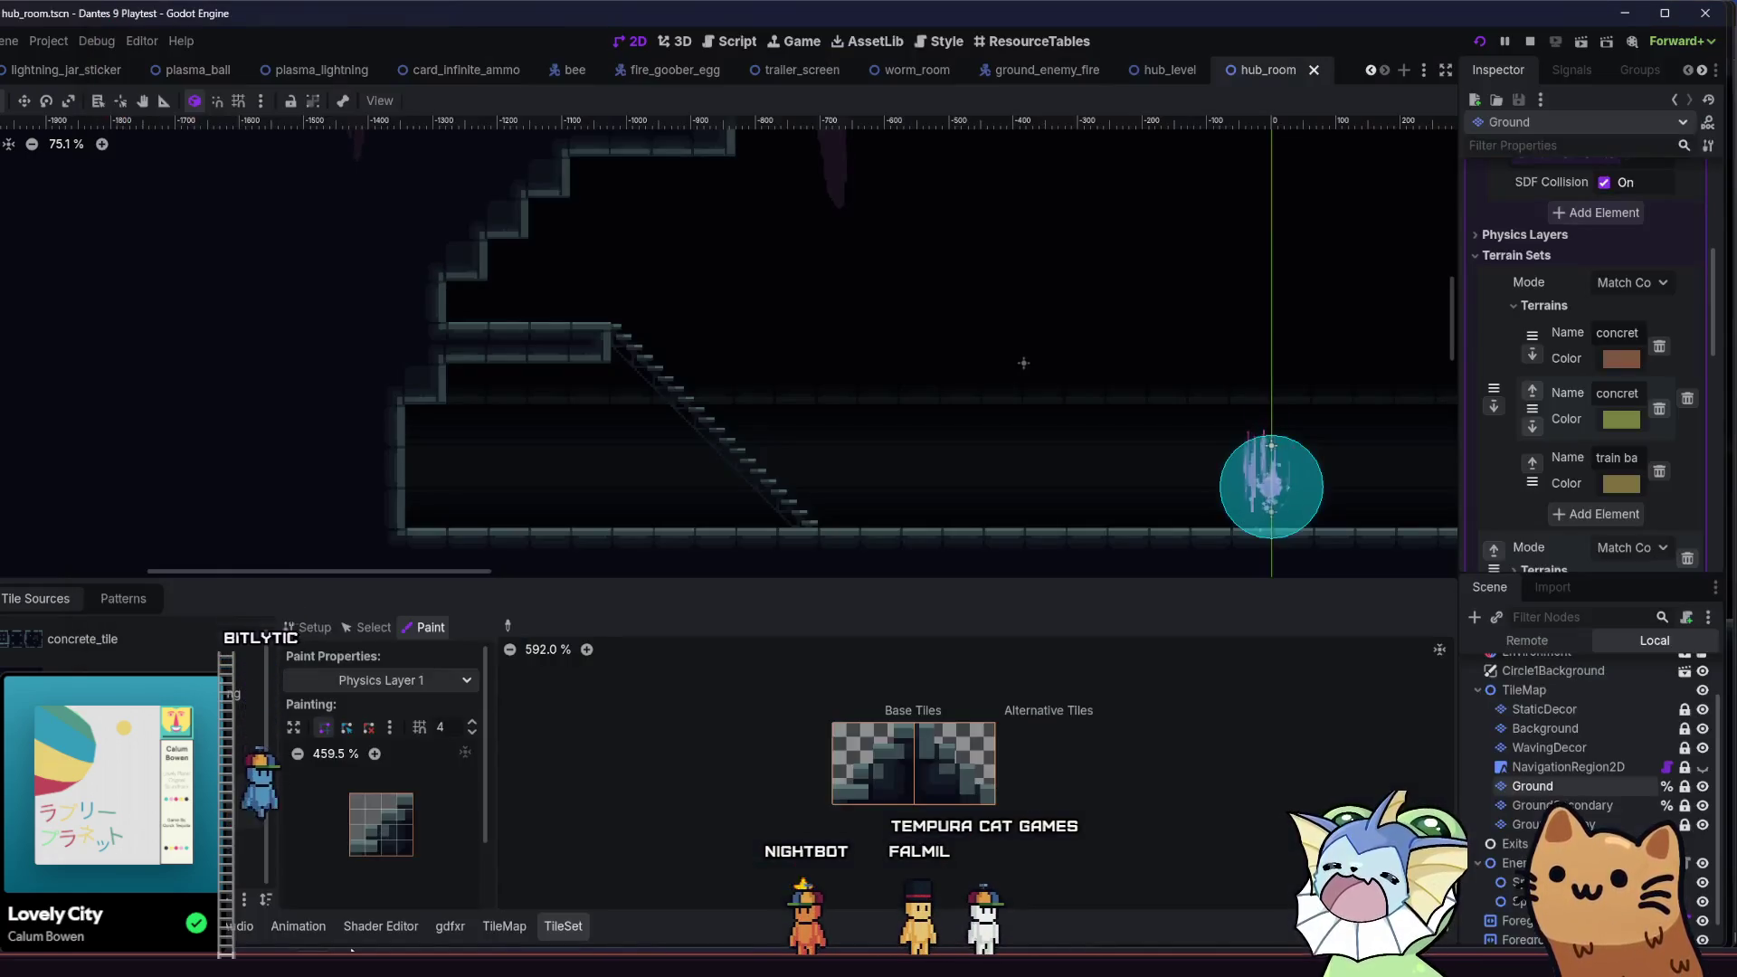
- Sketch a triangular Physics Layer 1 collision polygon on a concrete stair tile, then remove it
click(411, 794)
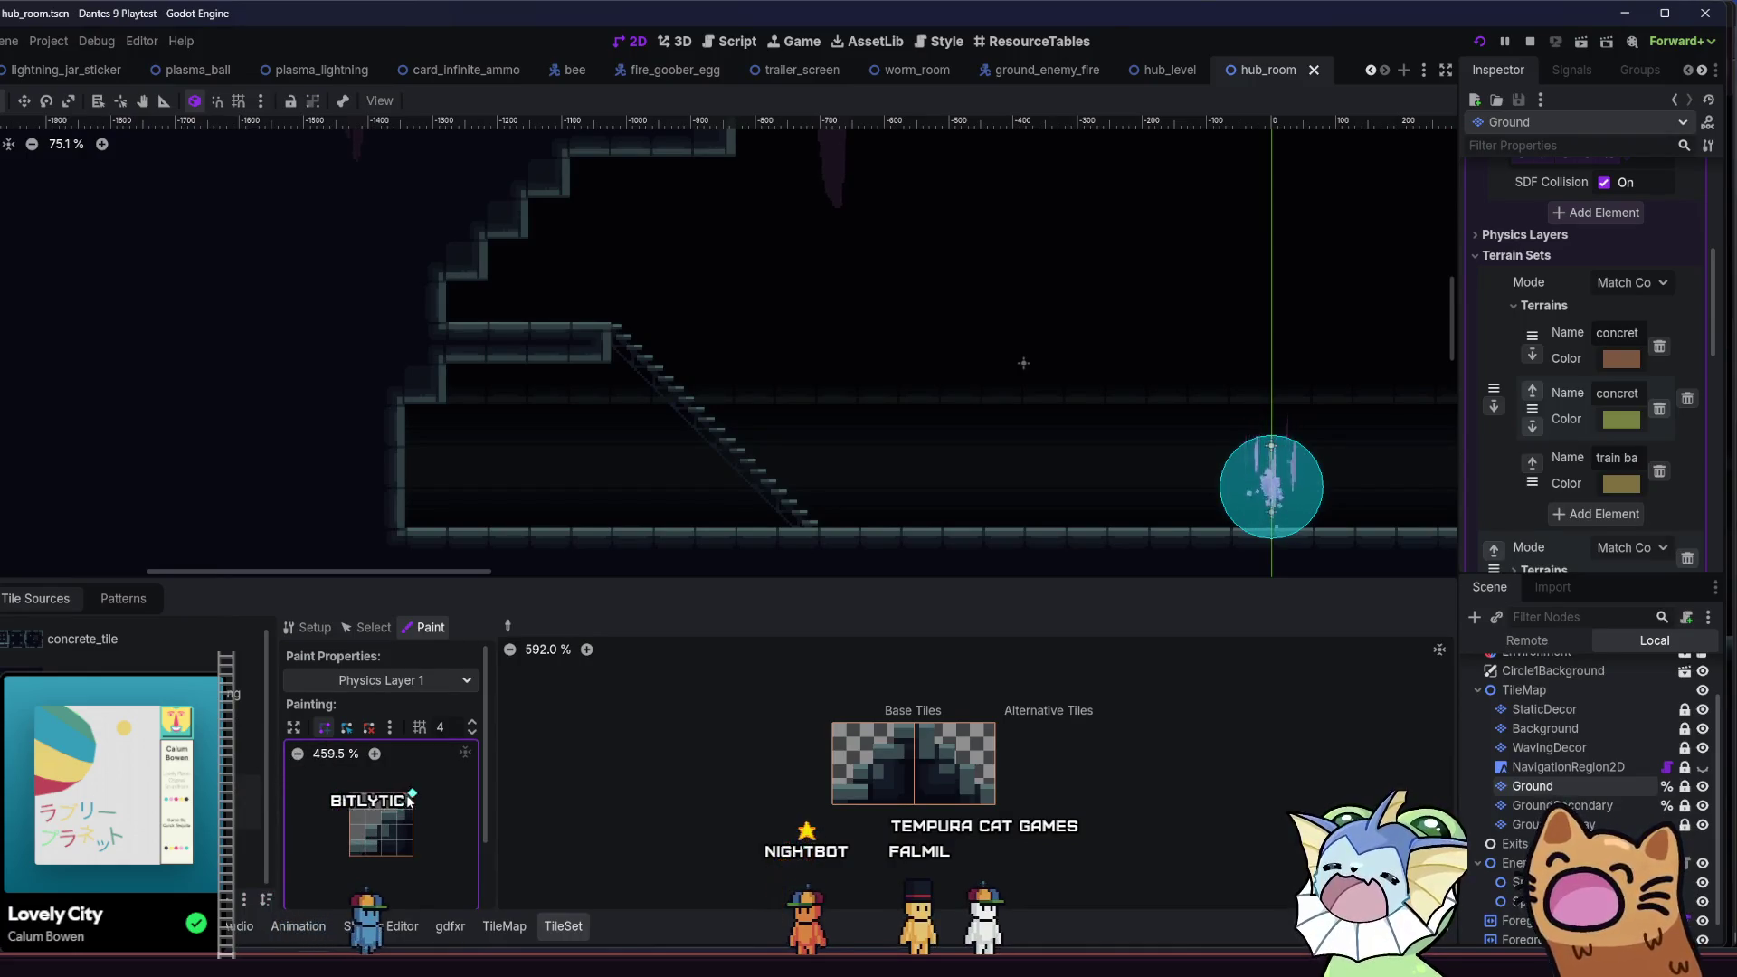
click(351, 857)
click(413, 795)
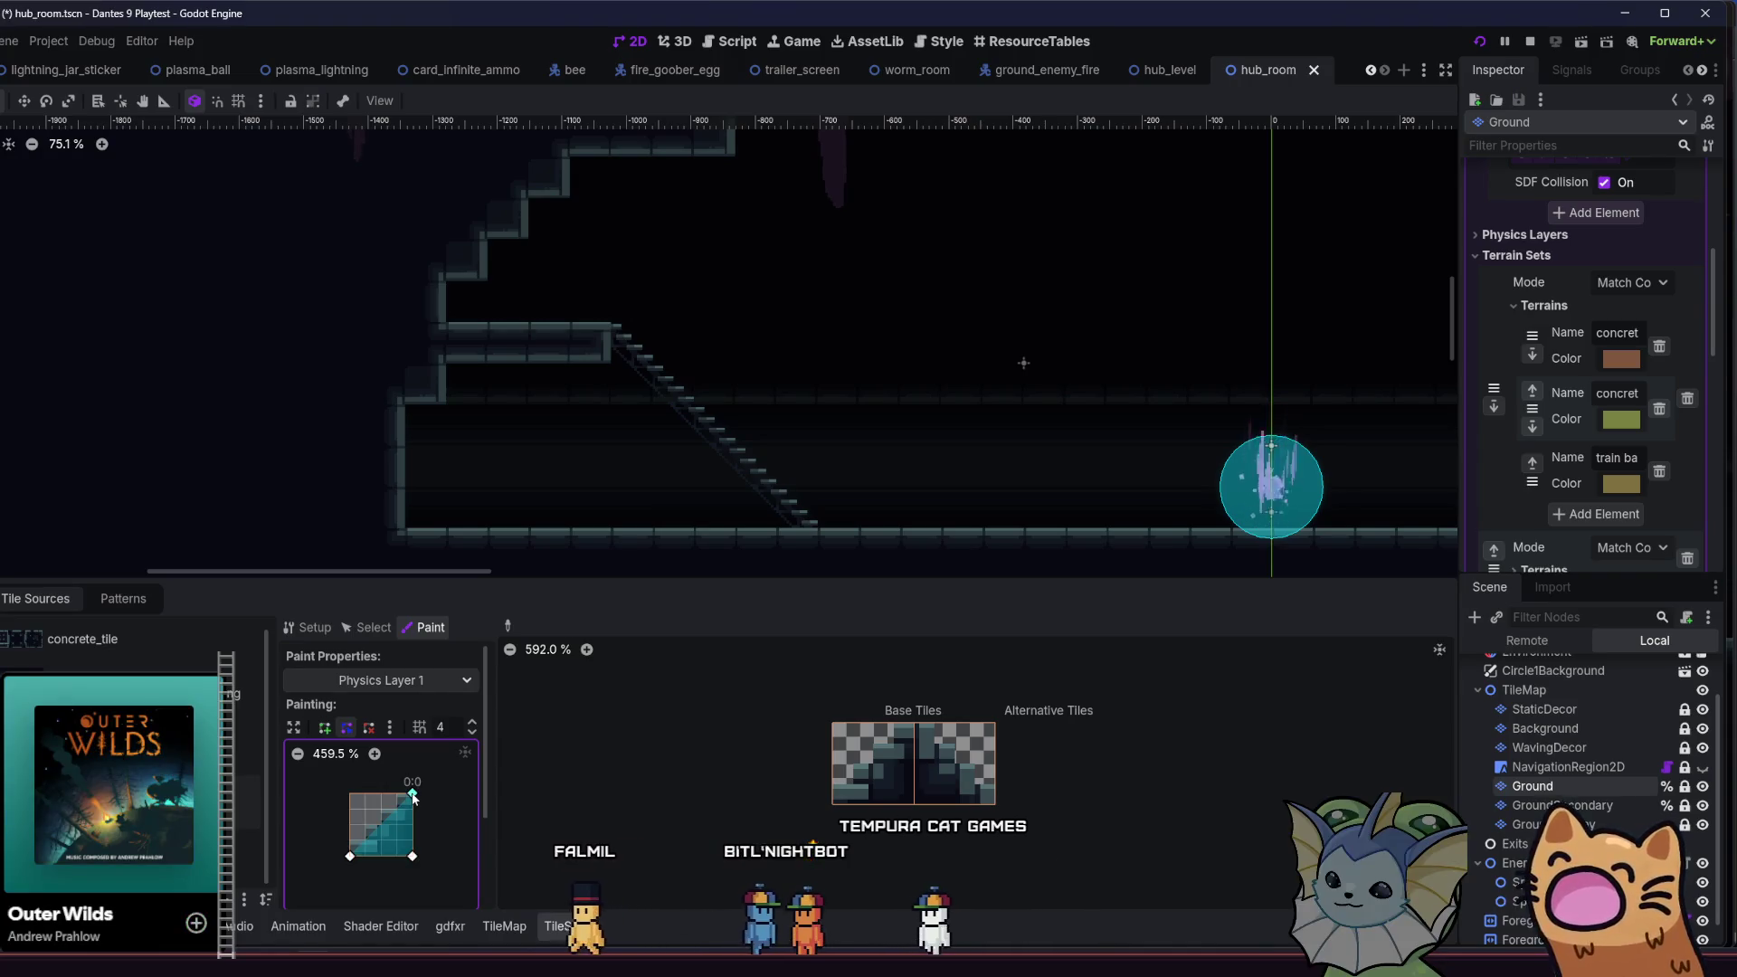
click(389, 727)
click(425, 775)
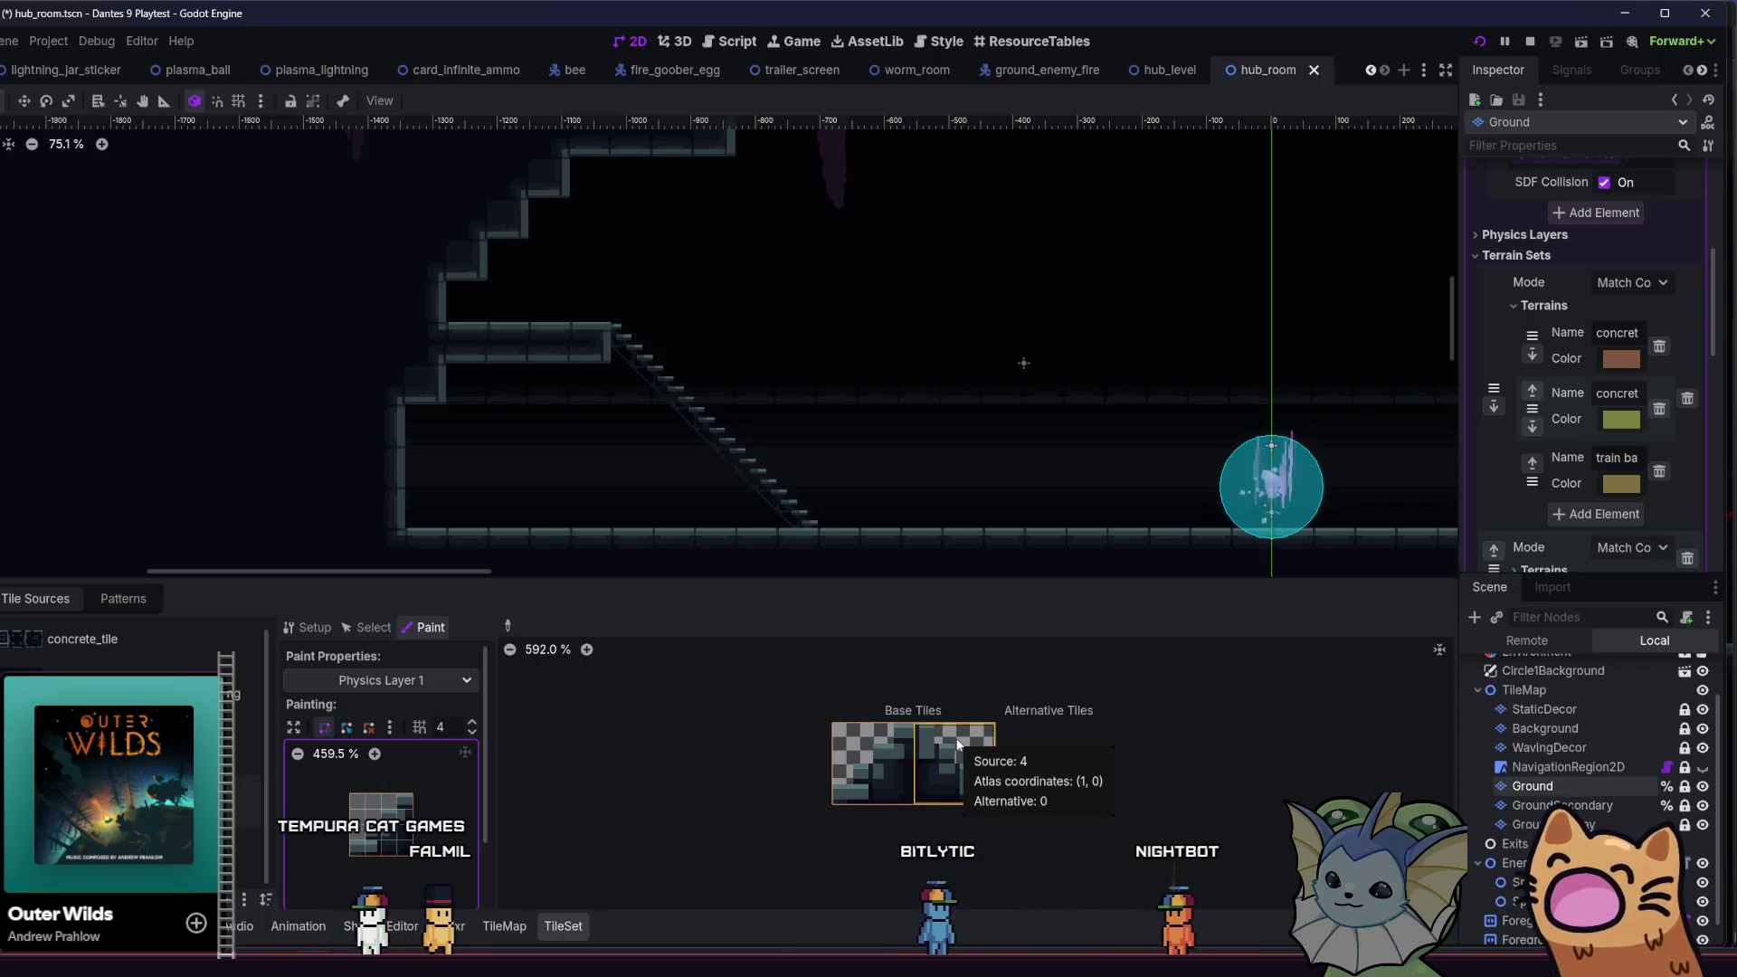
- Playtest with F5, walking the cat up and down the stairs and right to the Tutorial Exit
key(F5)
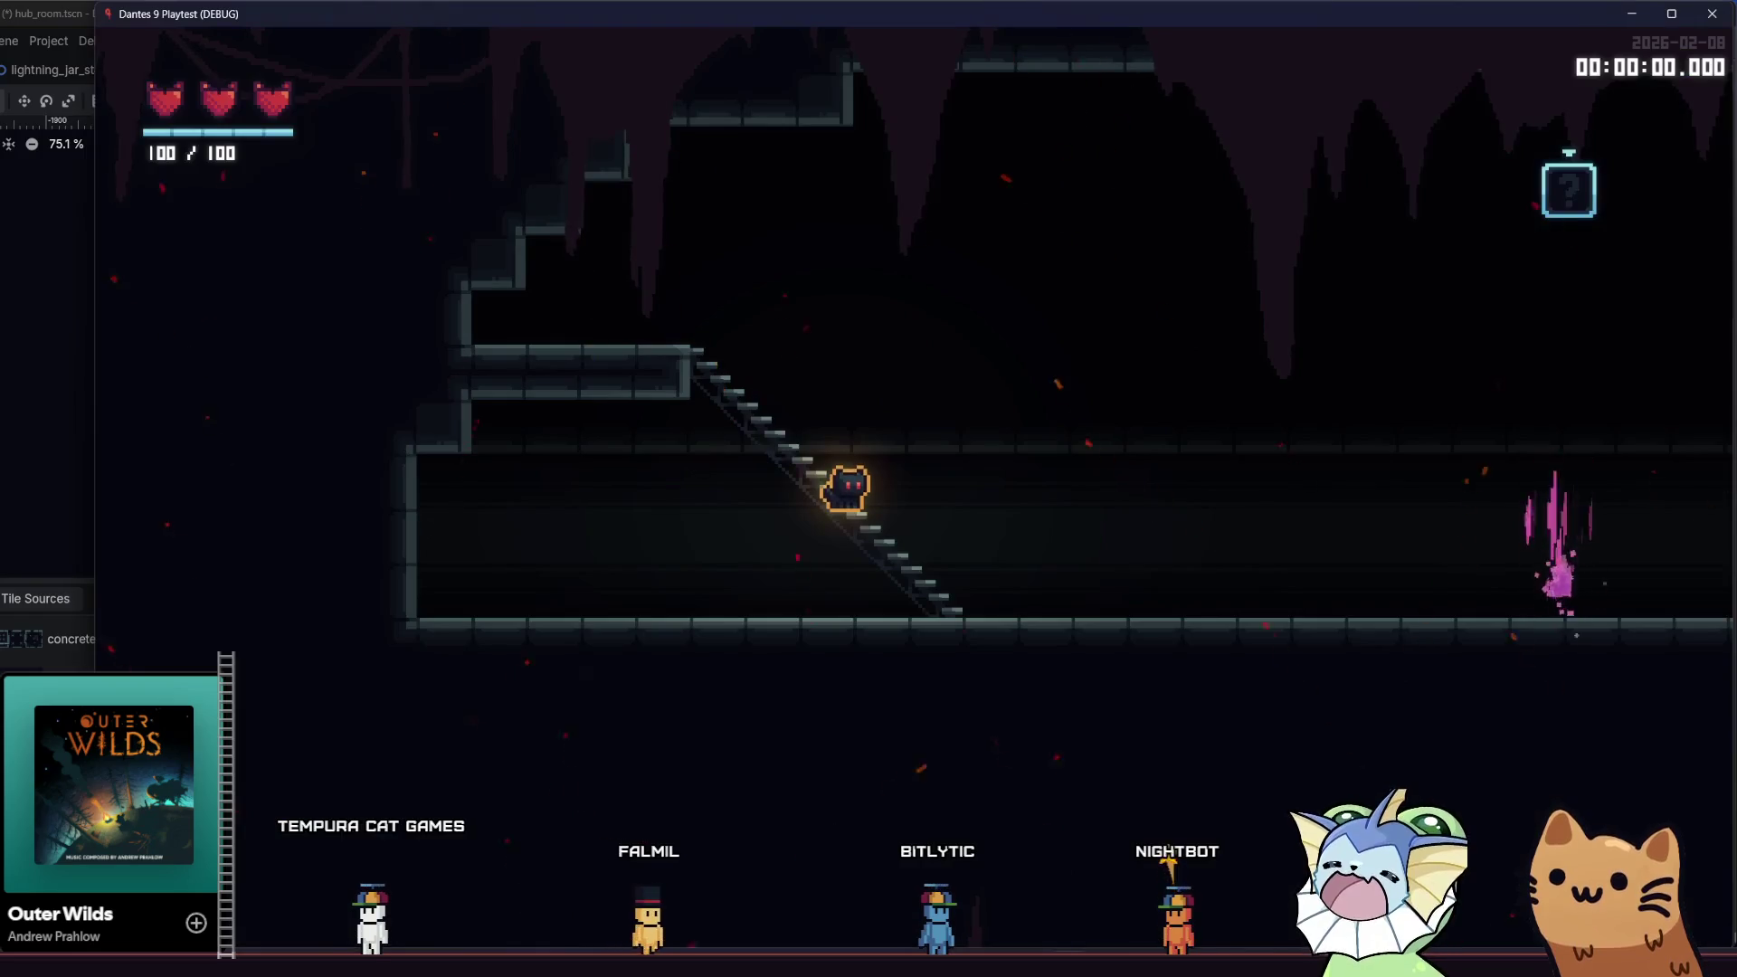
key(Right)
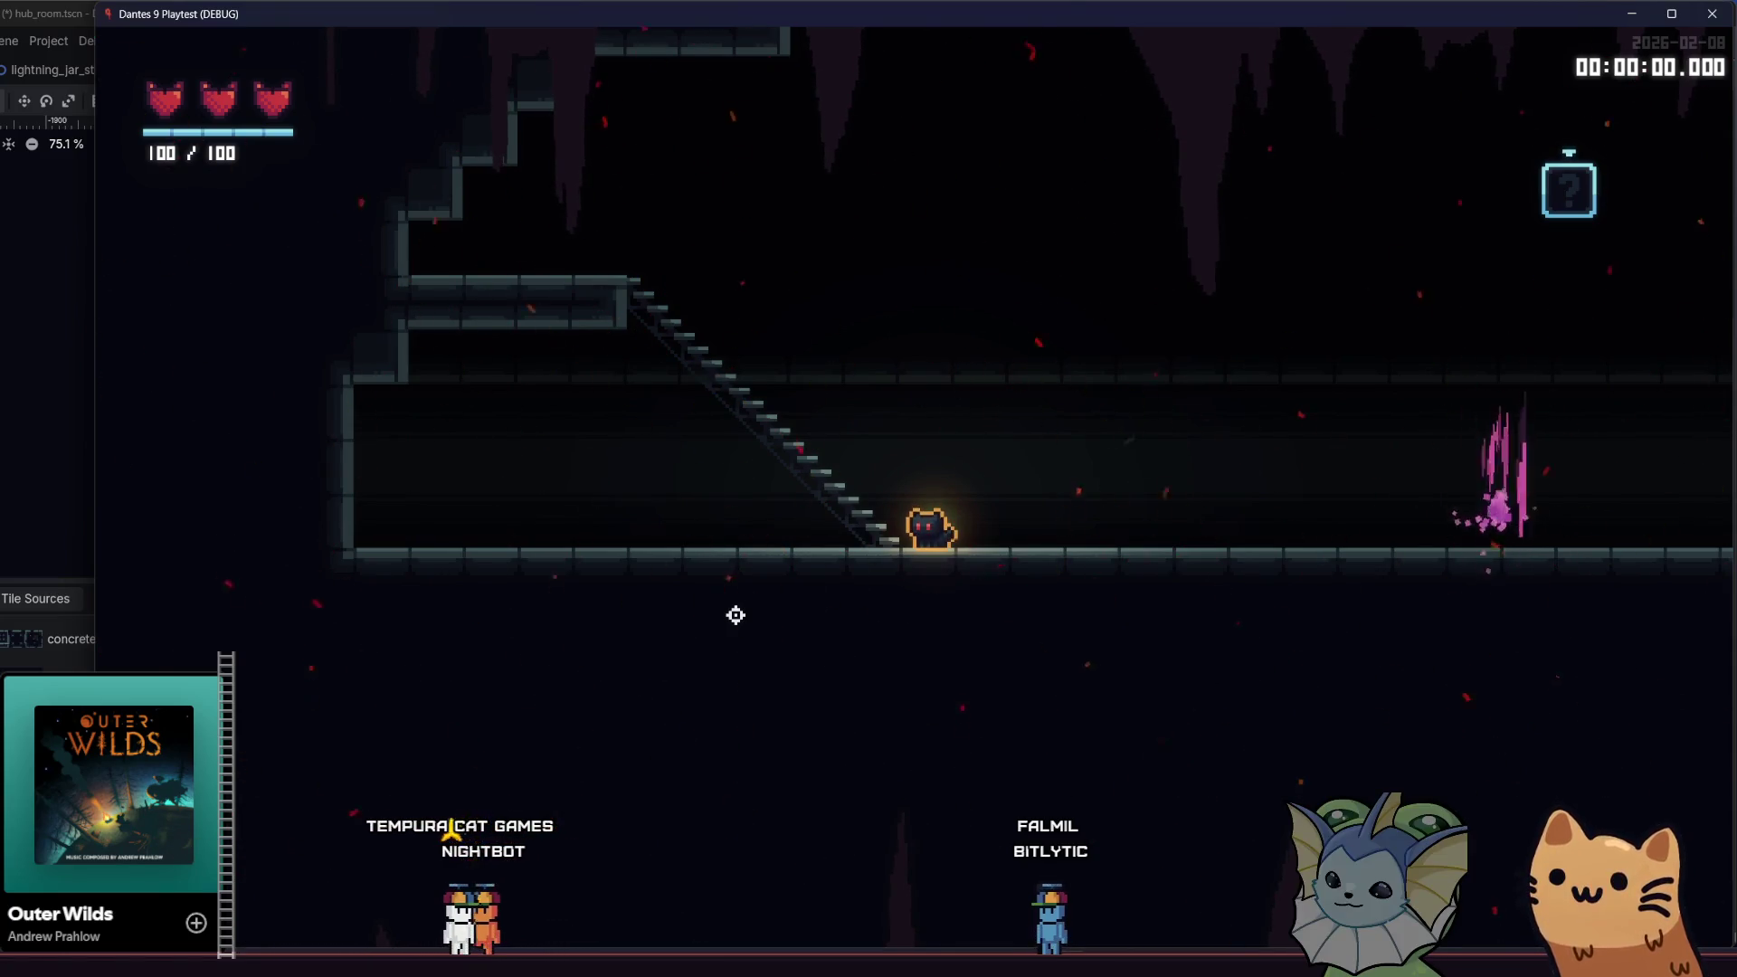
key(a)
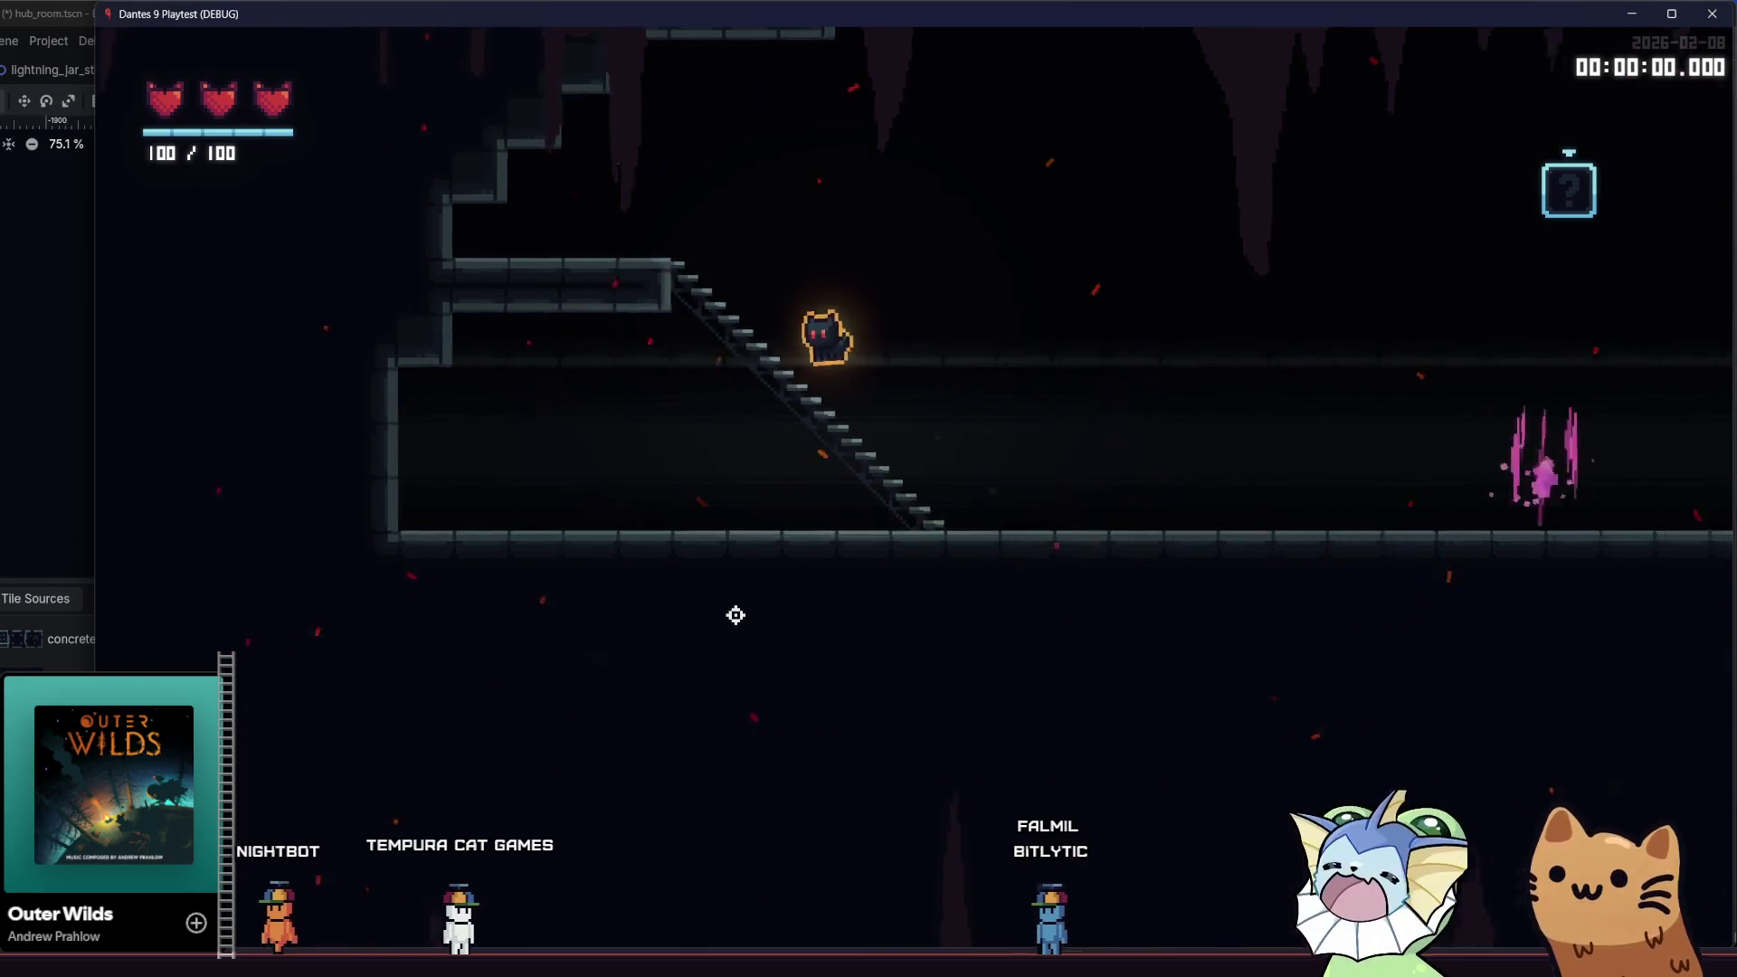
key(d)
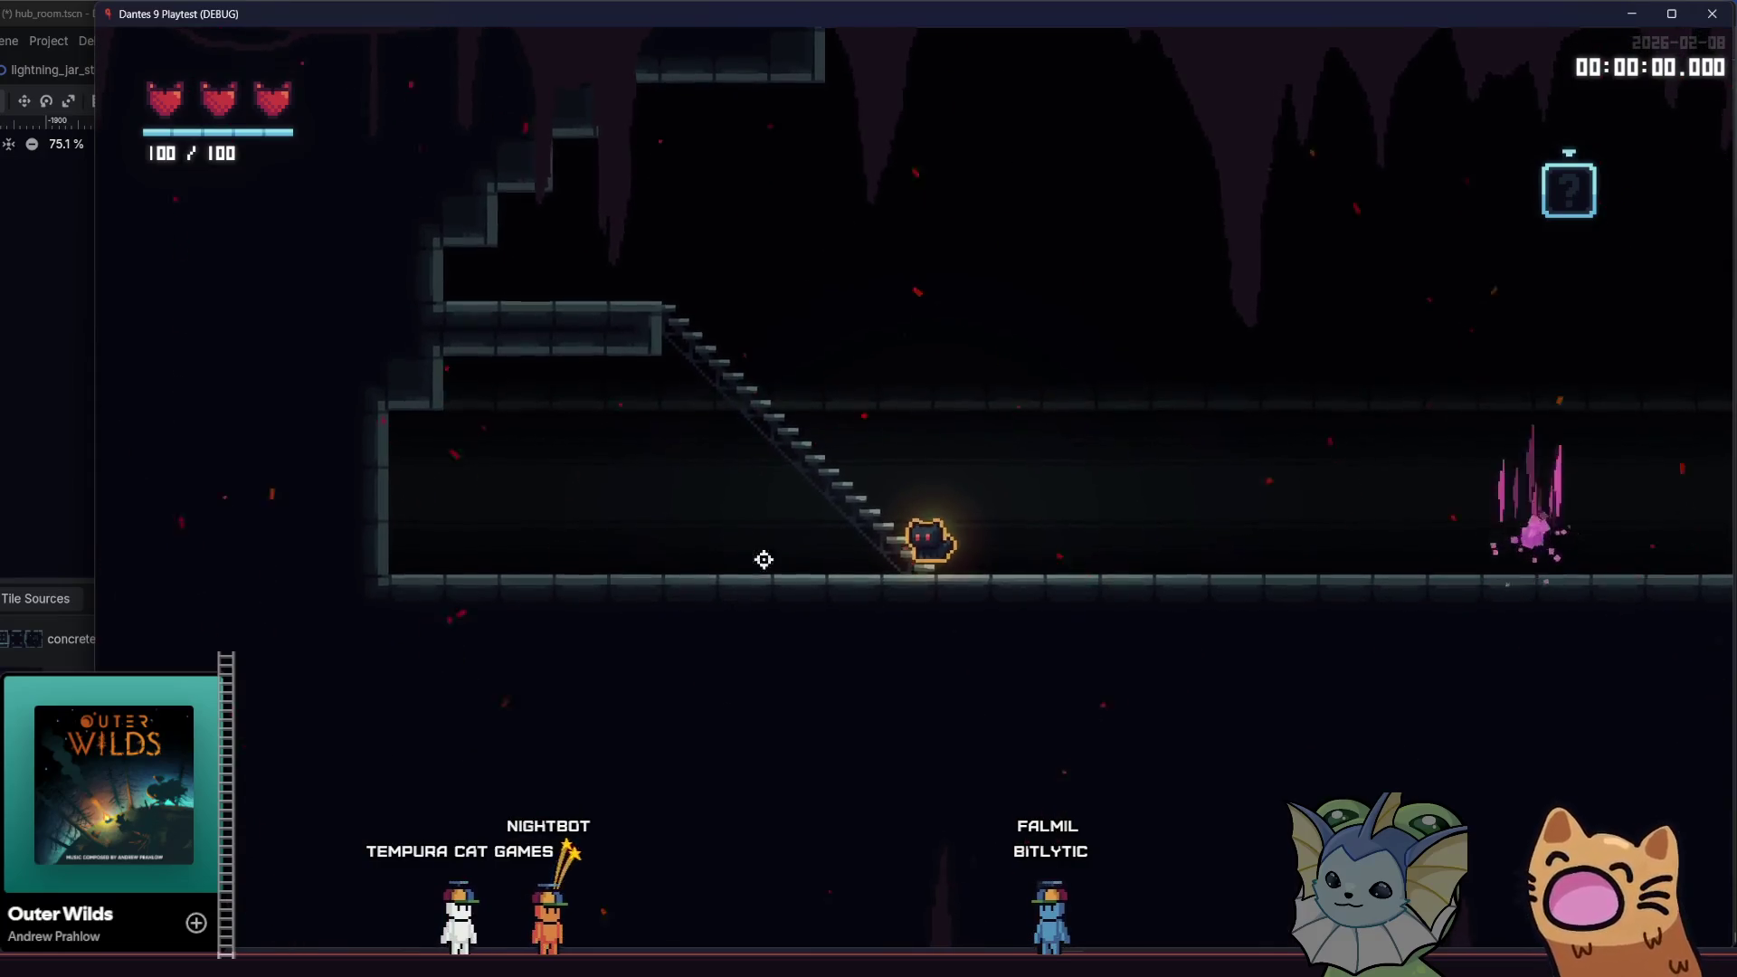
key(d)
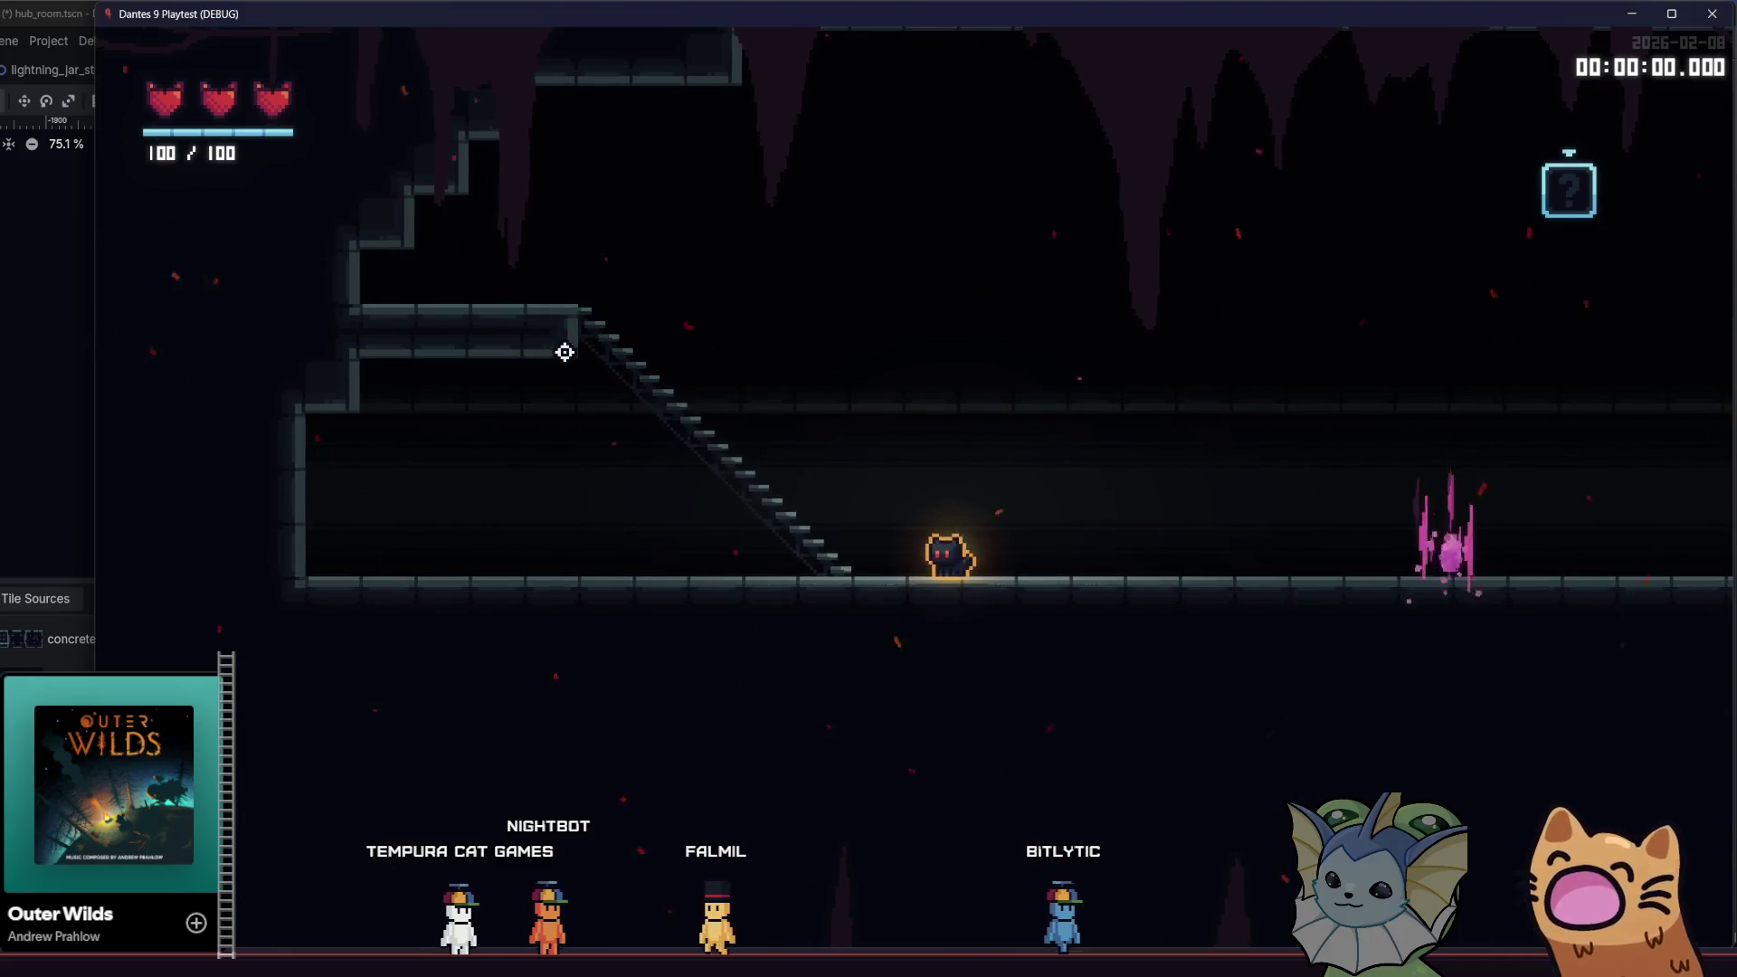
key(d)
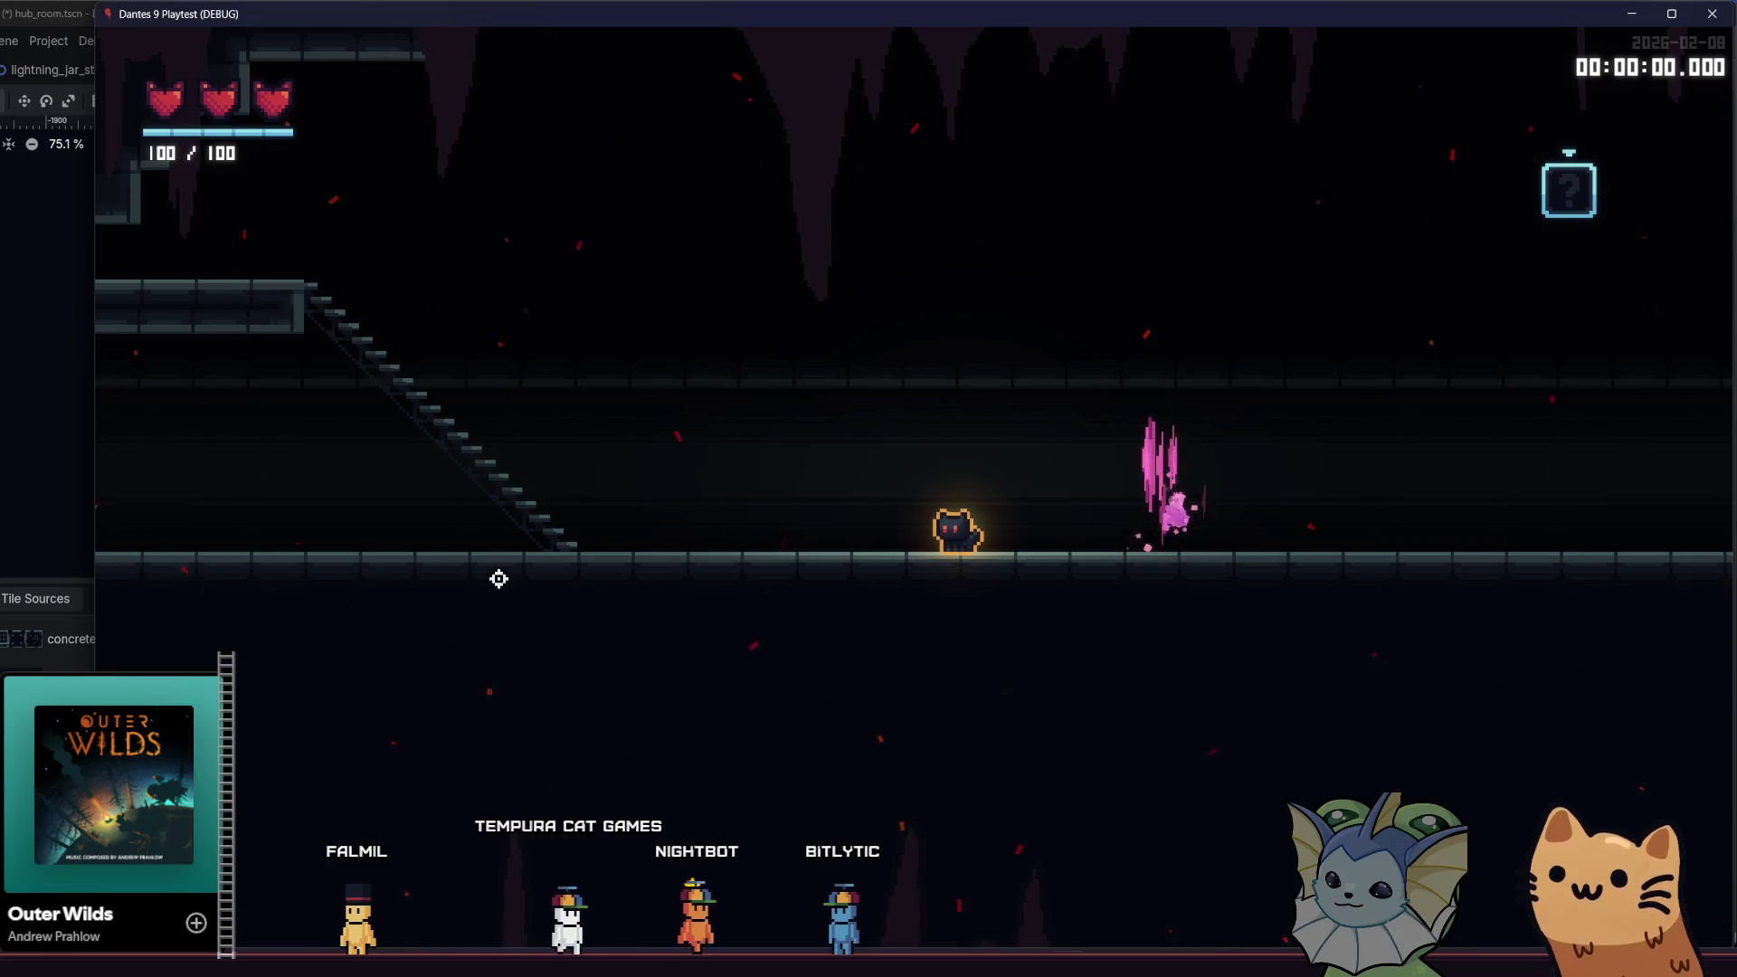
key(d)
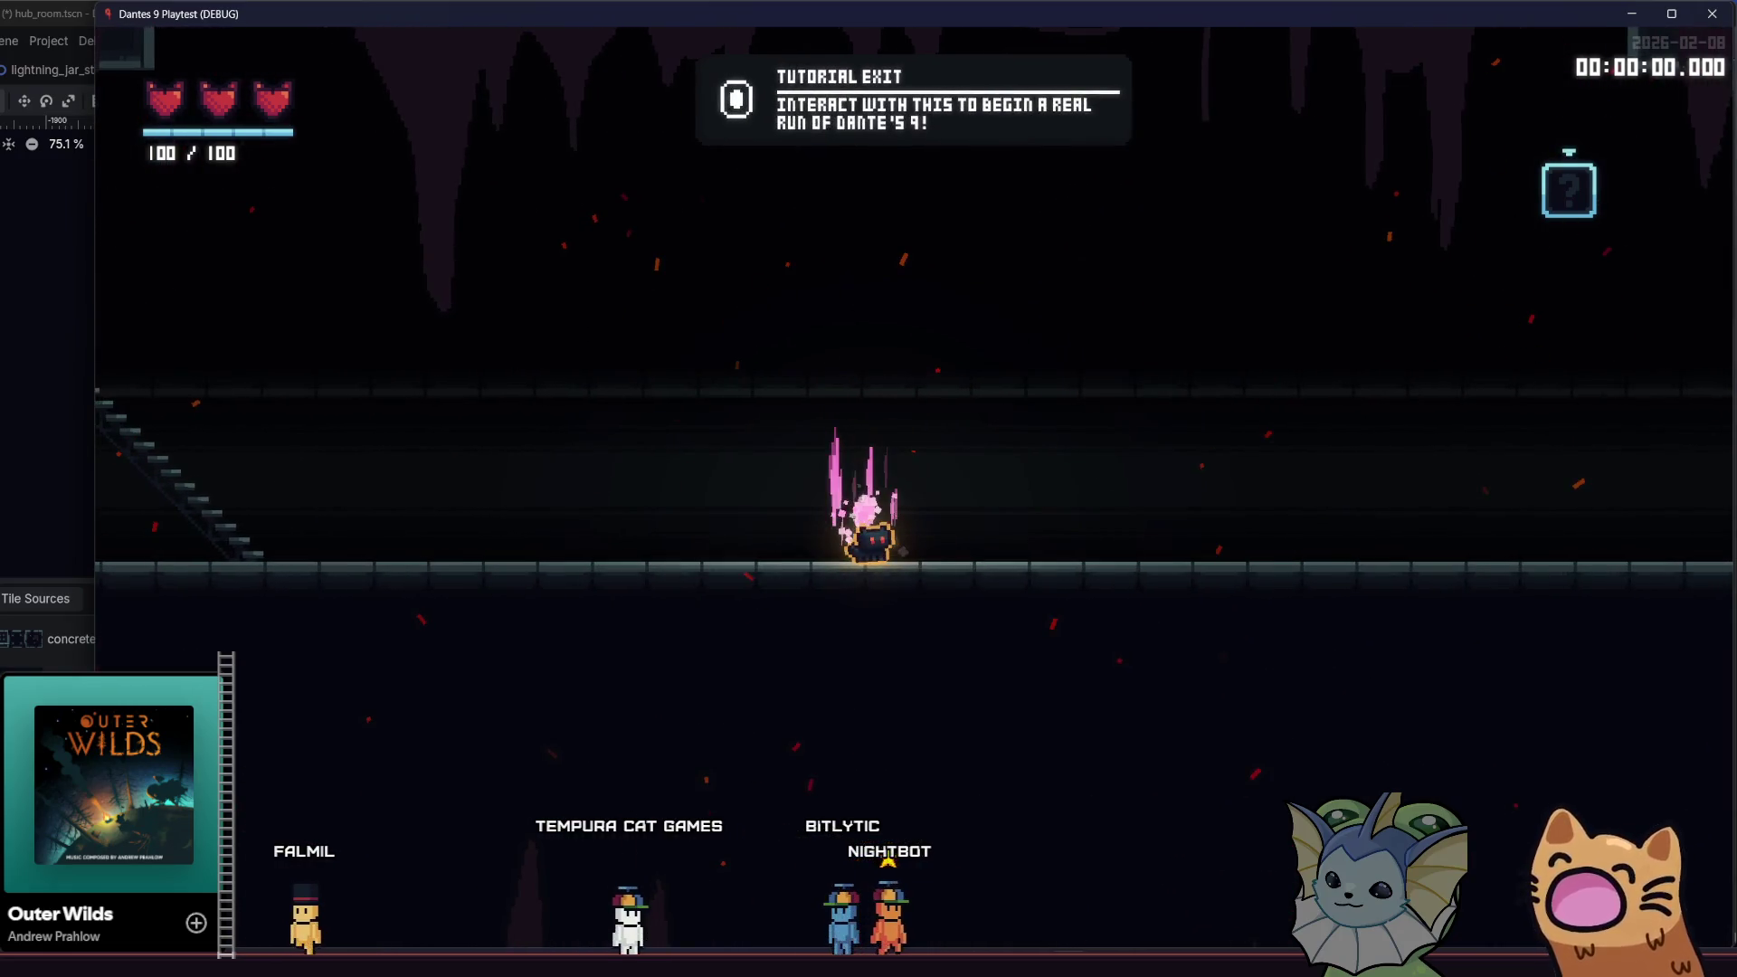
key(e)
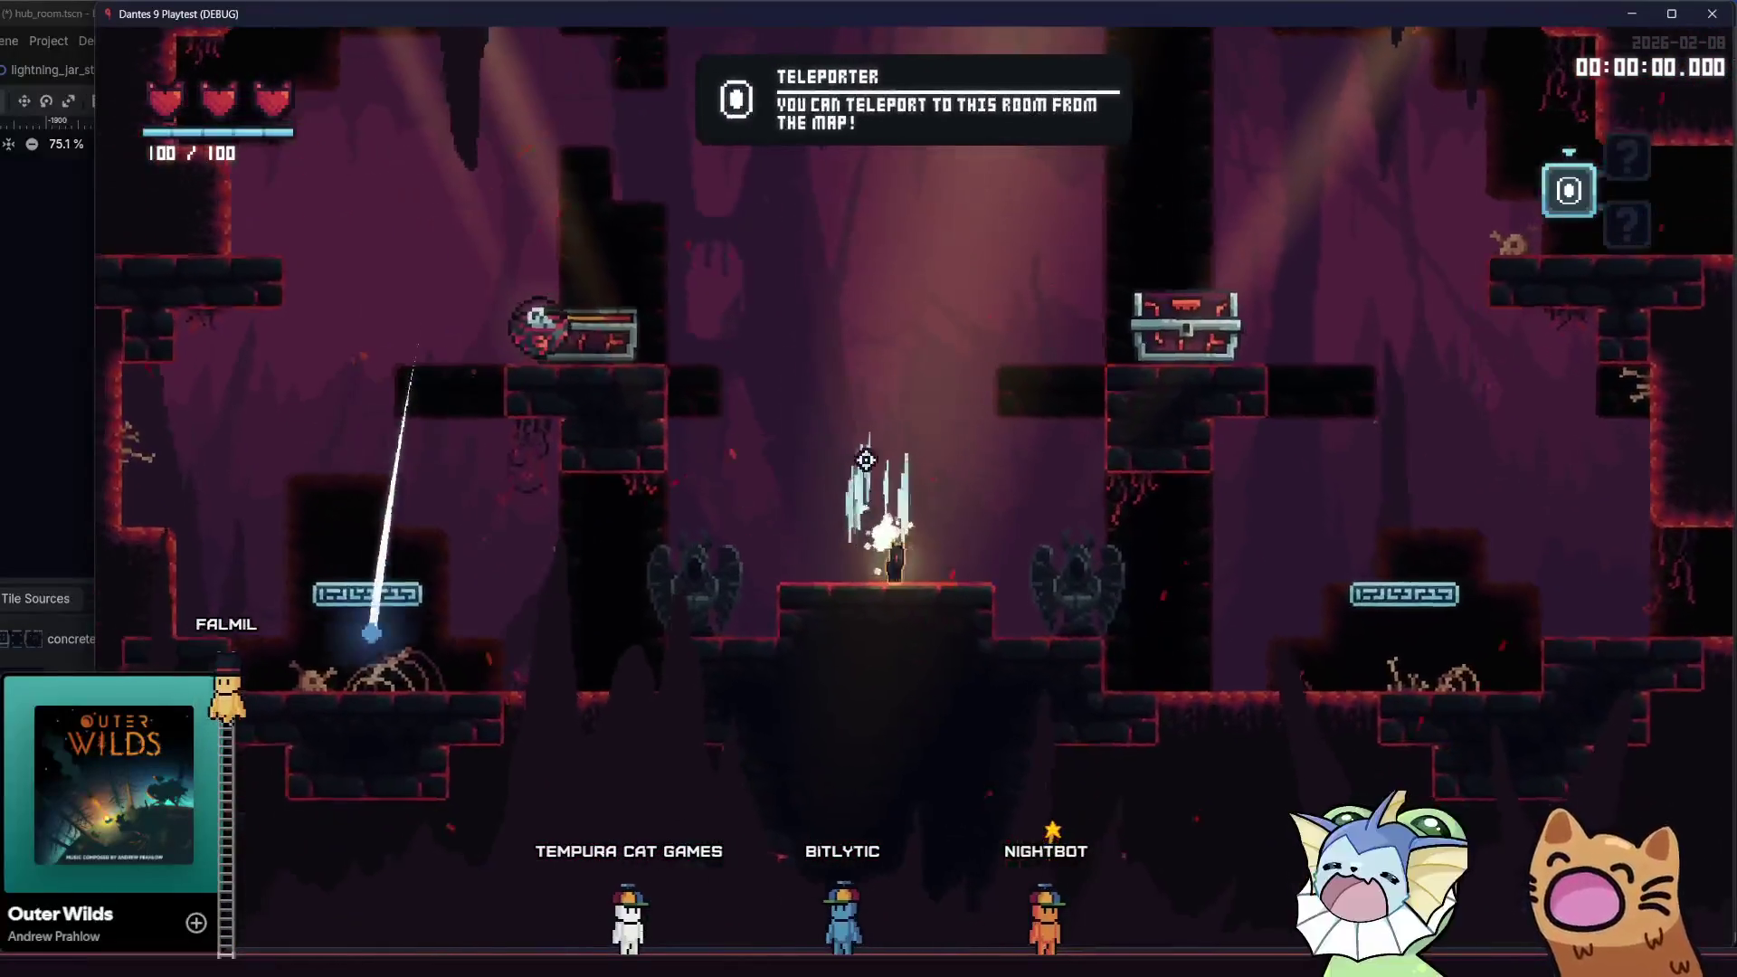
key(F1)
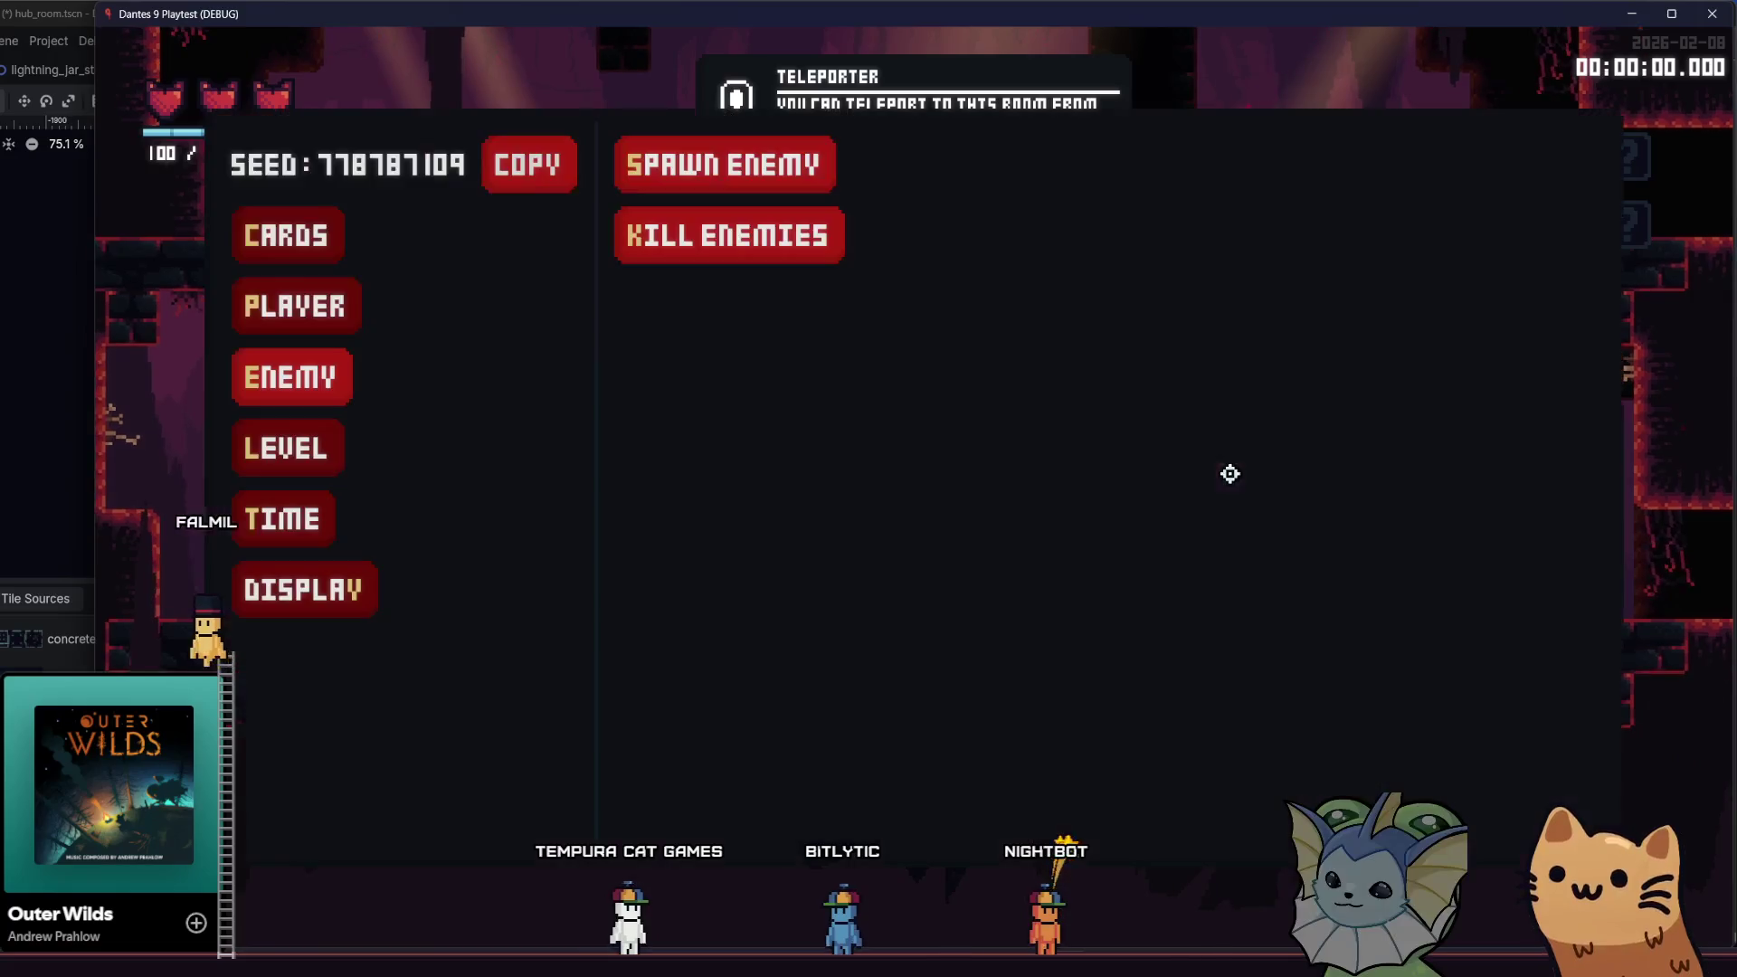
key(F1)
key(Escape)
key(e)
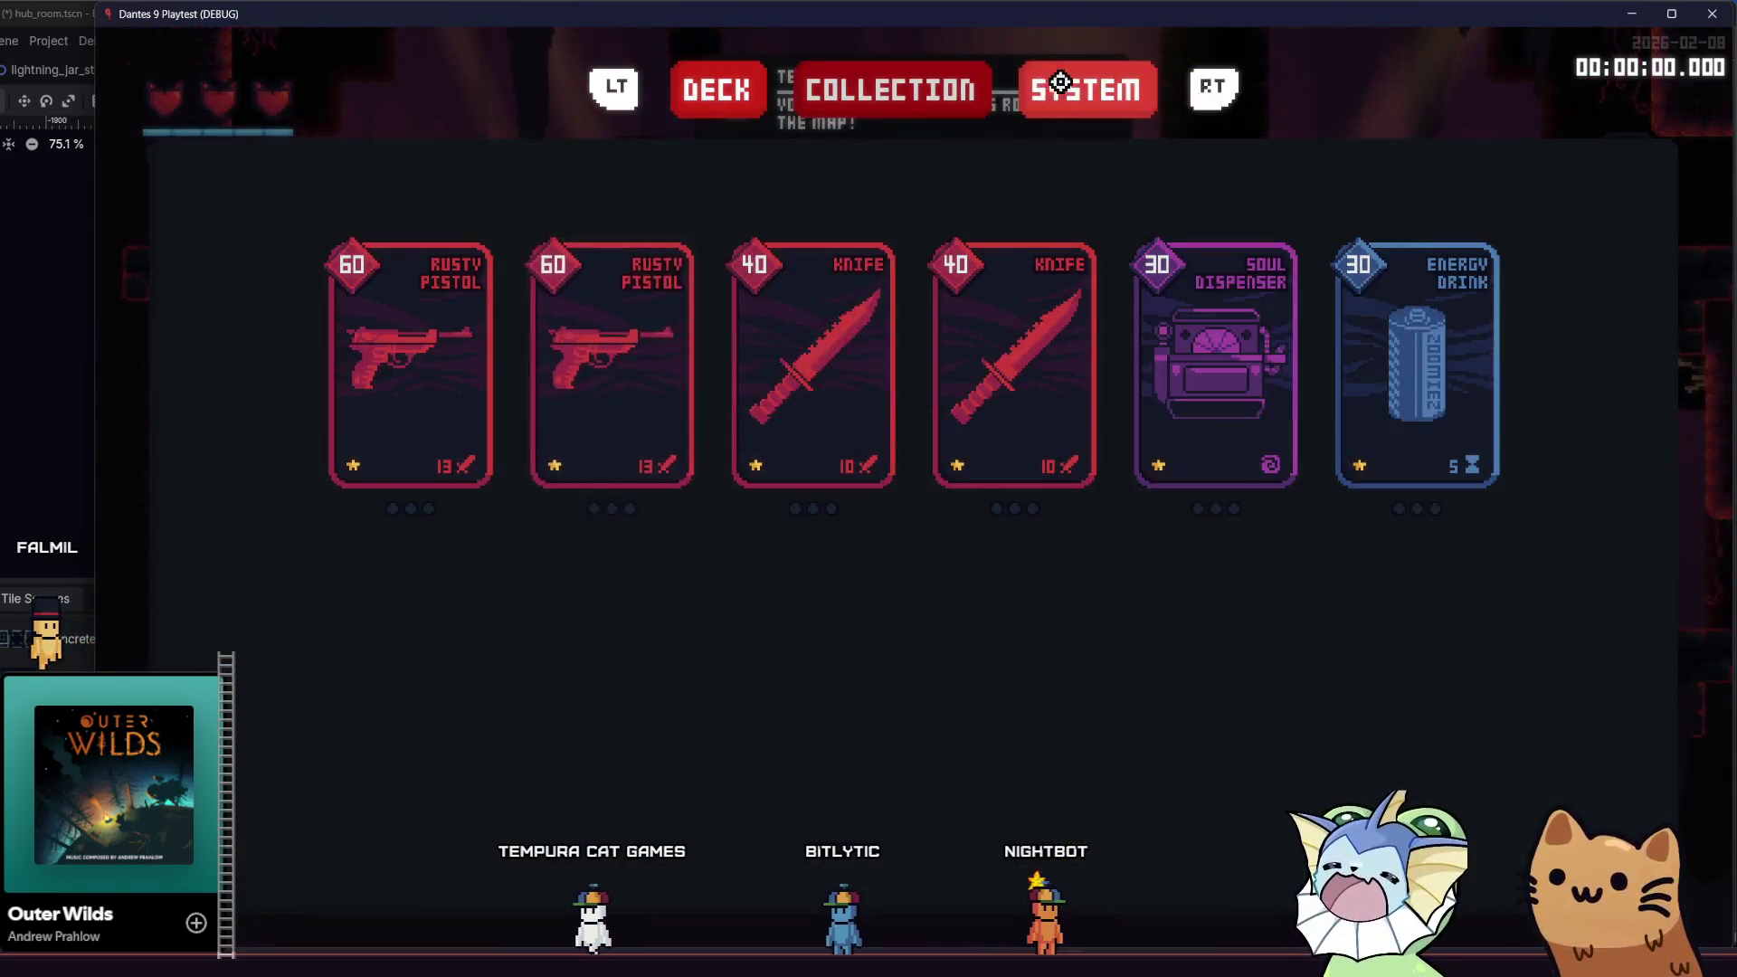
click(389, 731)
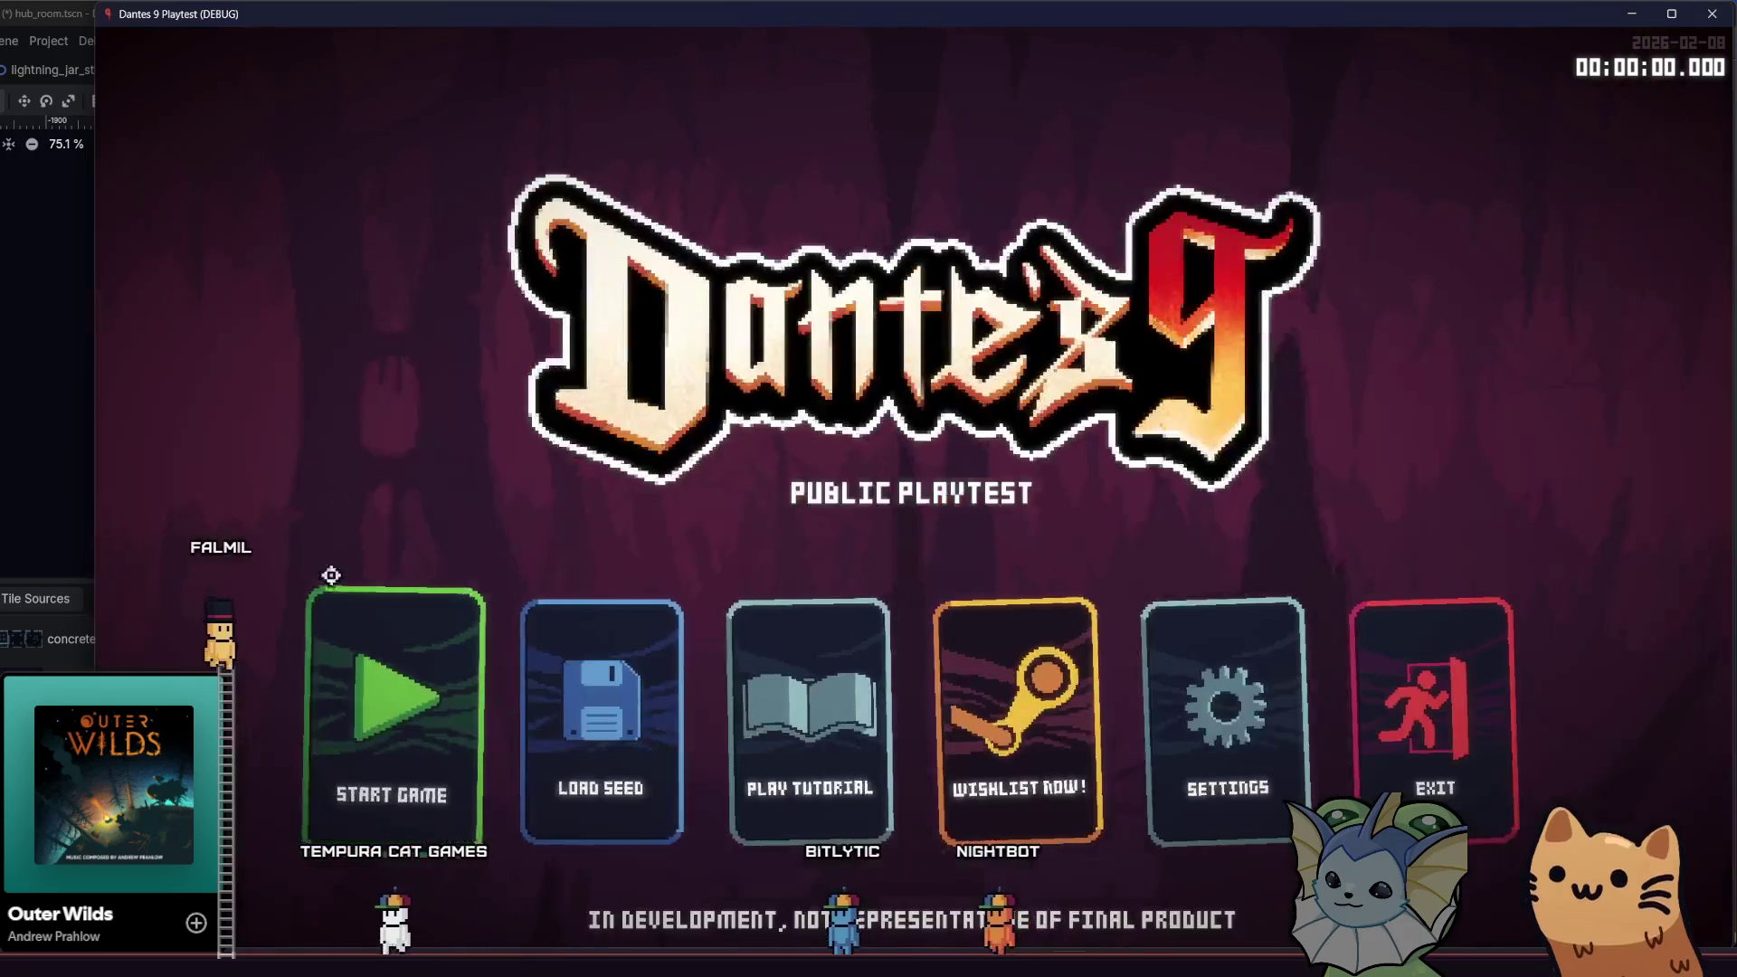
click(350, 695)
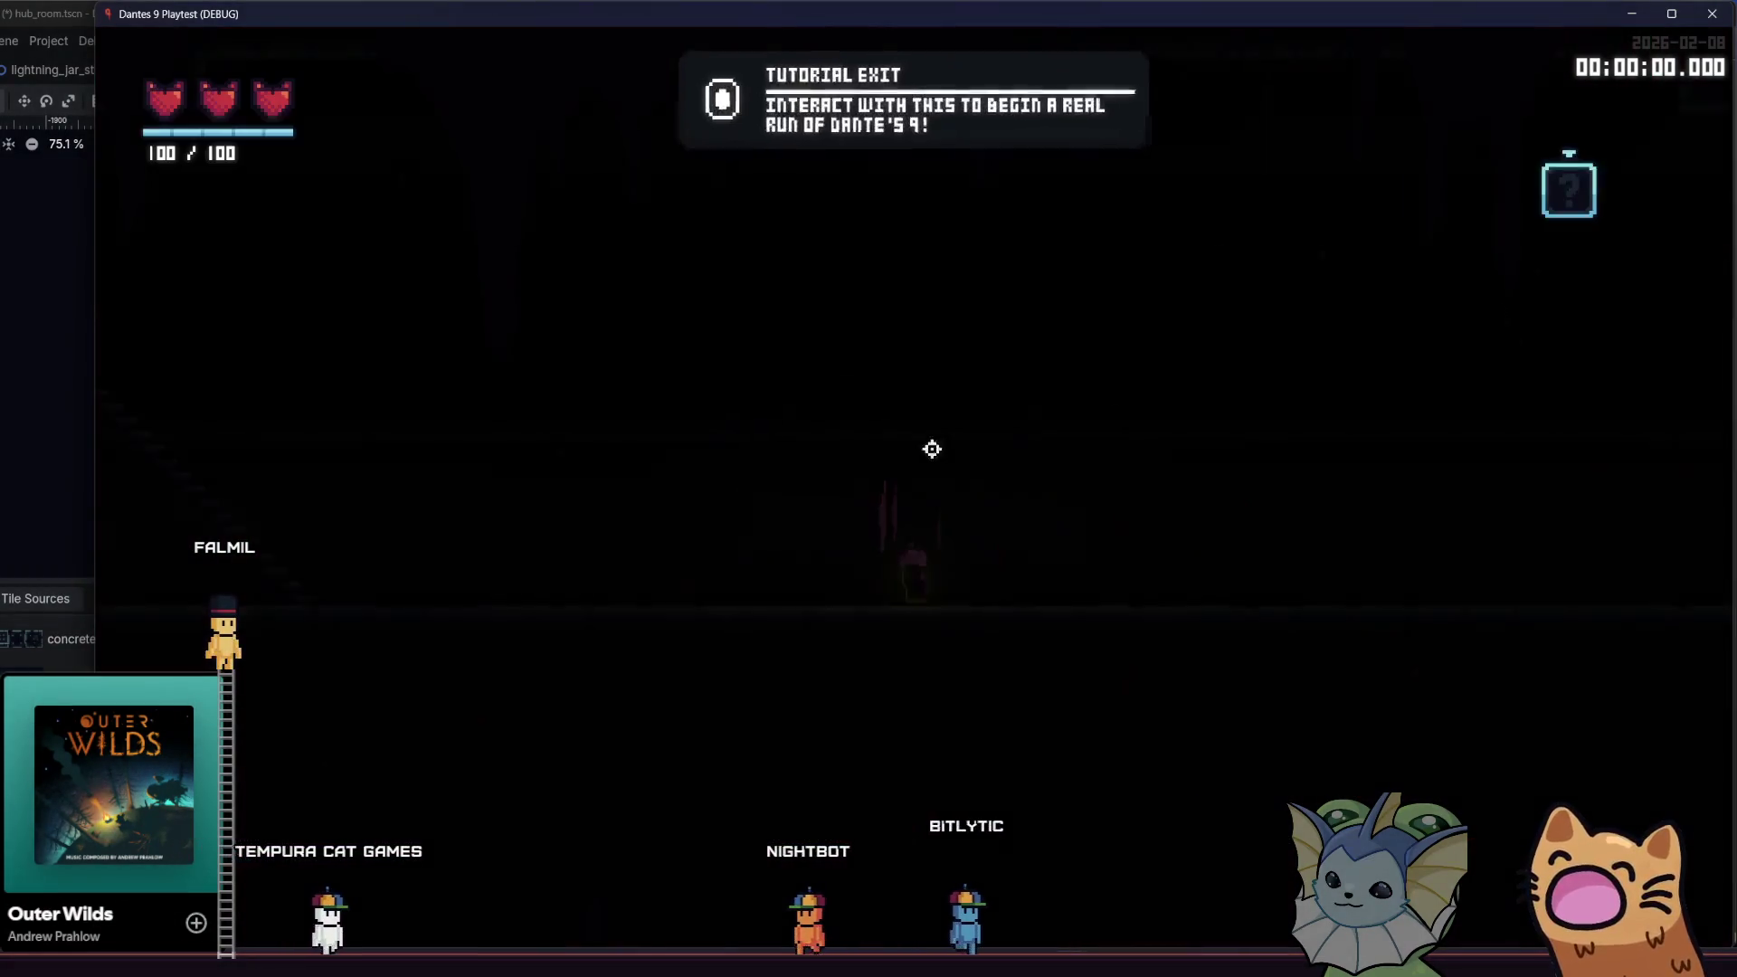
key(a)
key(d)
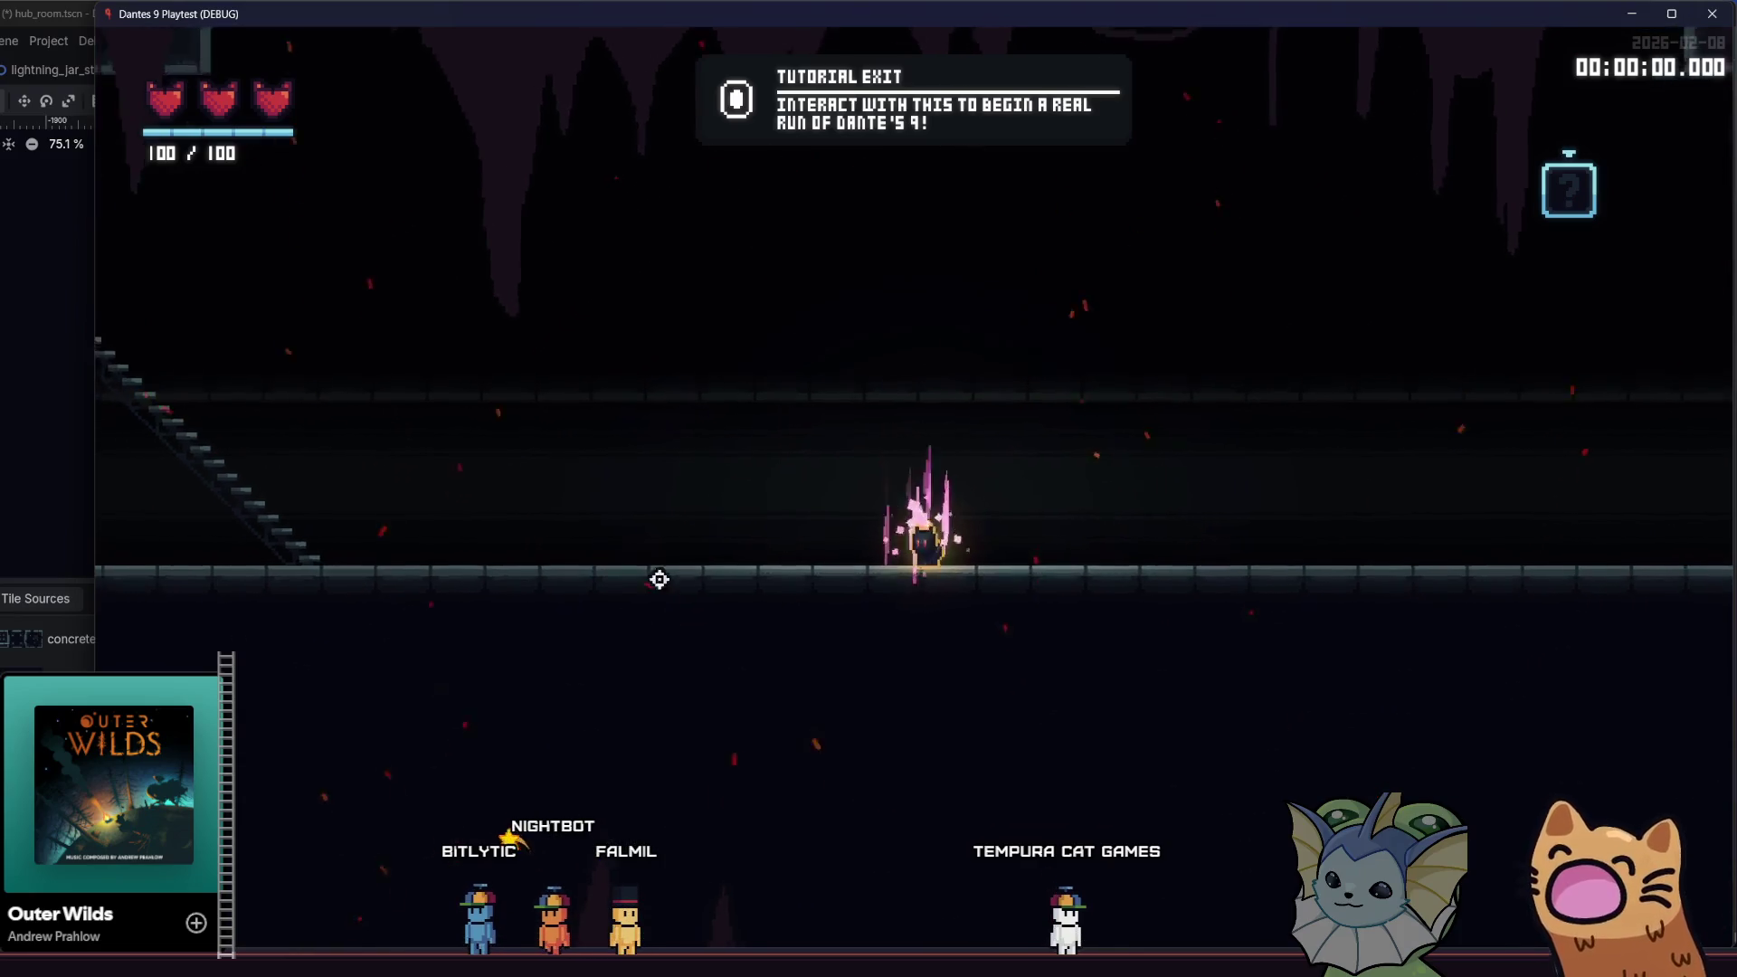
key(alt+Tab)
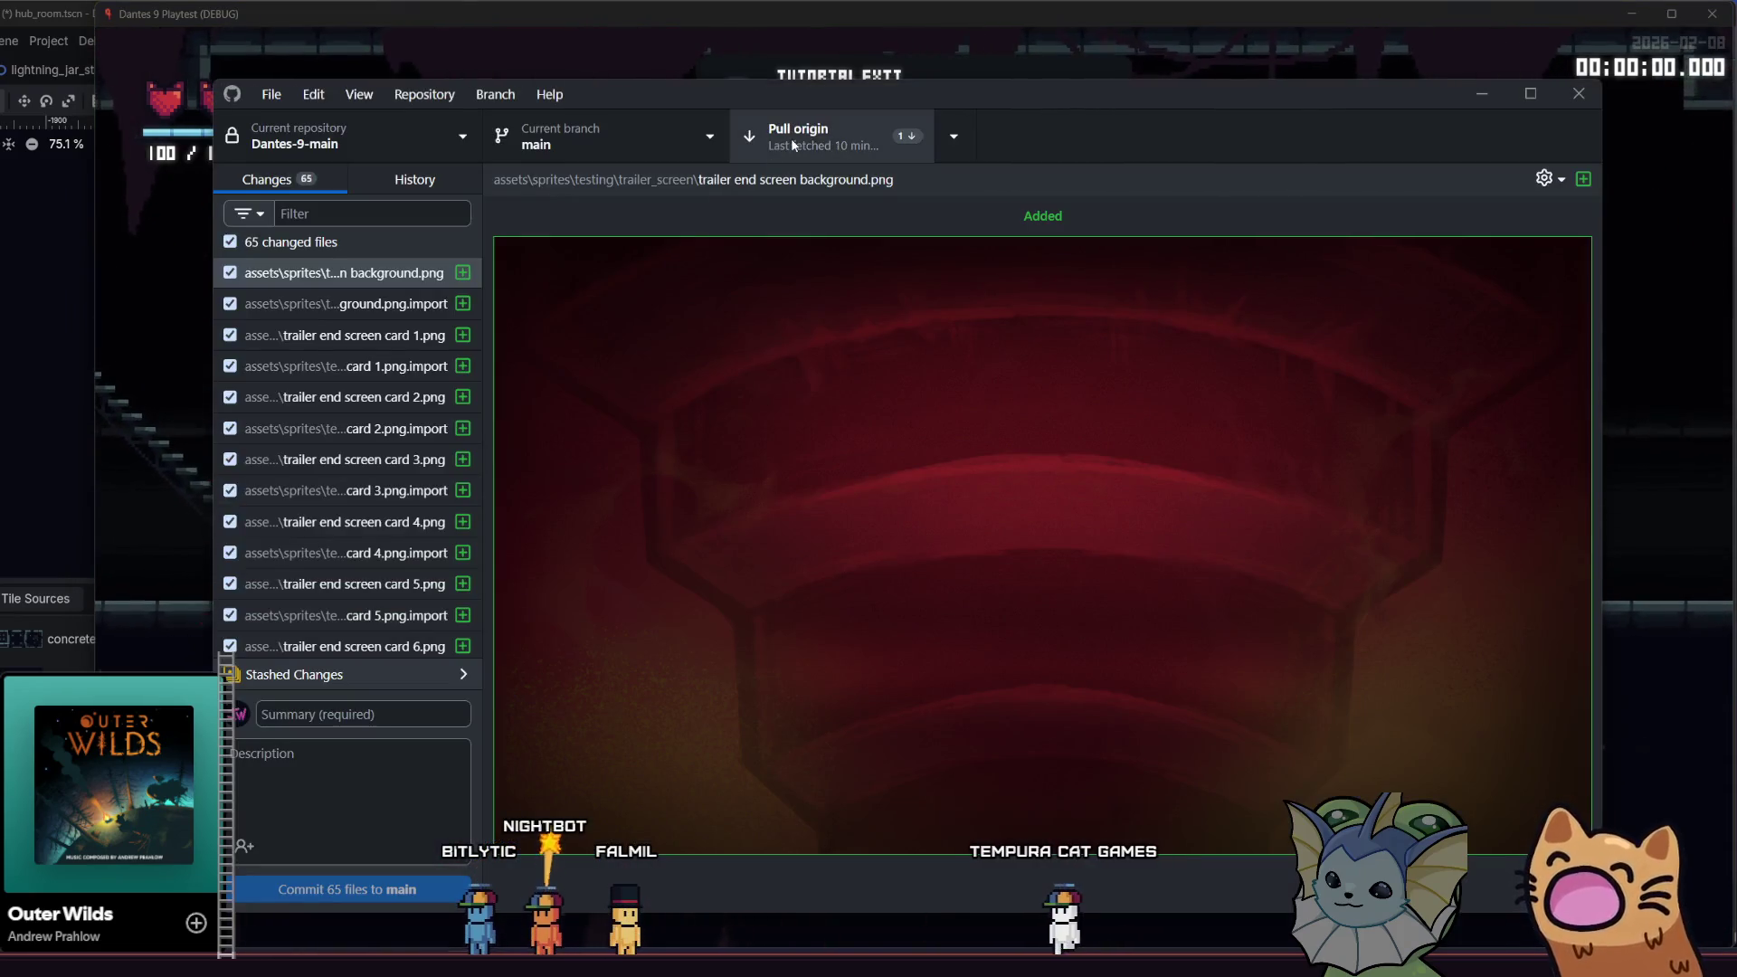
click(793, 25)
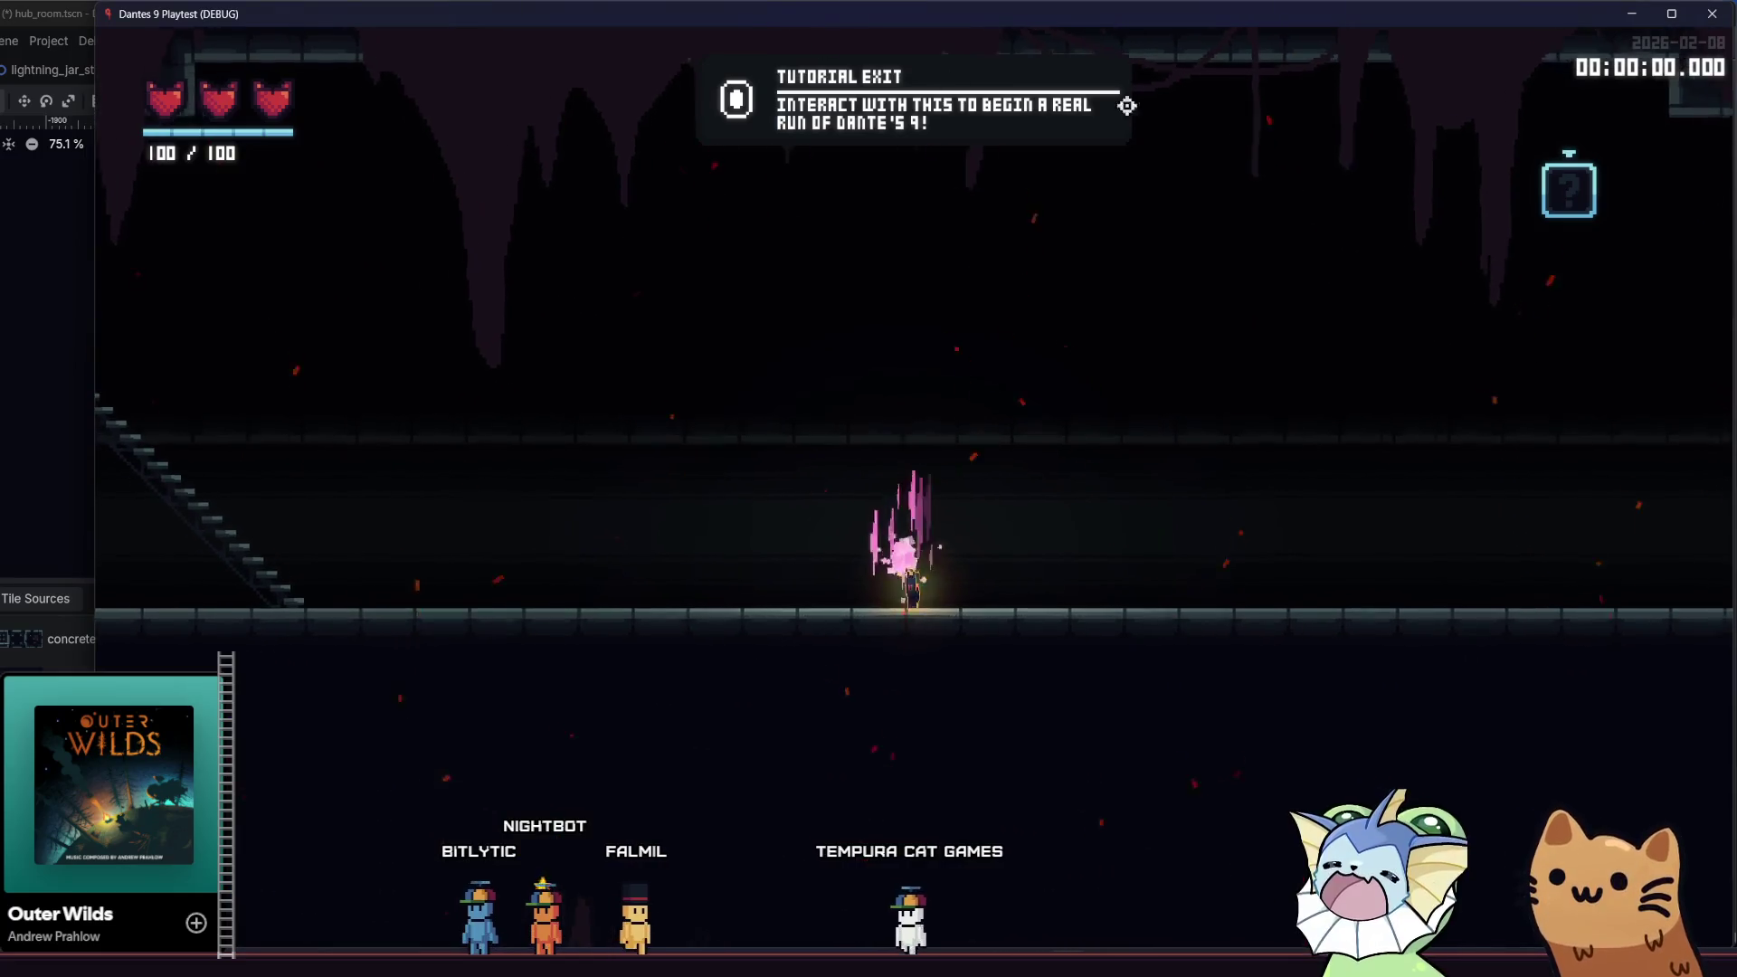
- Close the playtest, Save & Quit the modified hub_room resources, and bring up GitHub Desktop
key(alt+Tab)
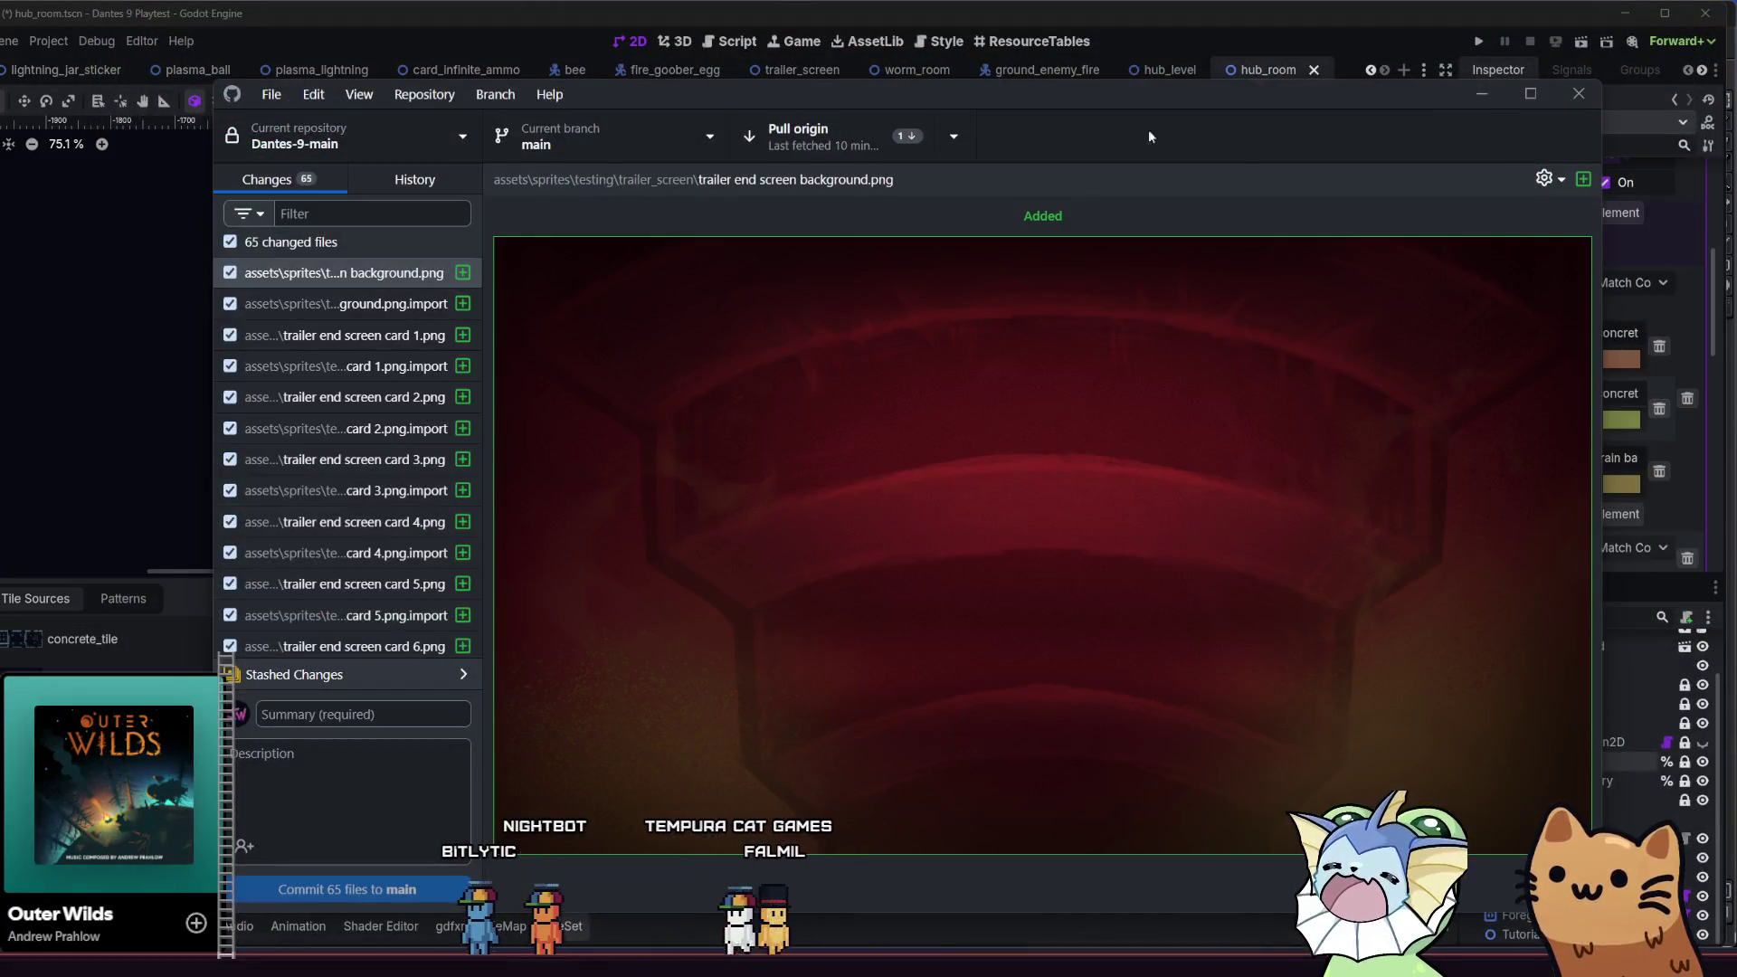
click(1705, 12)
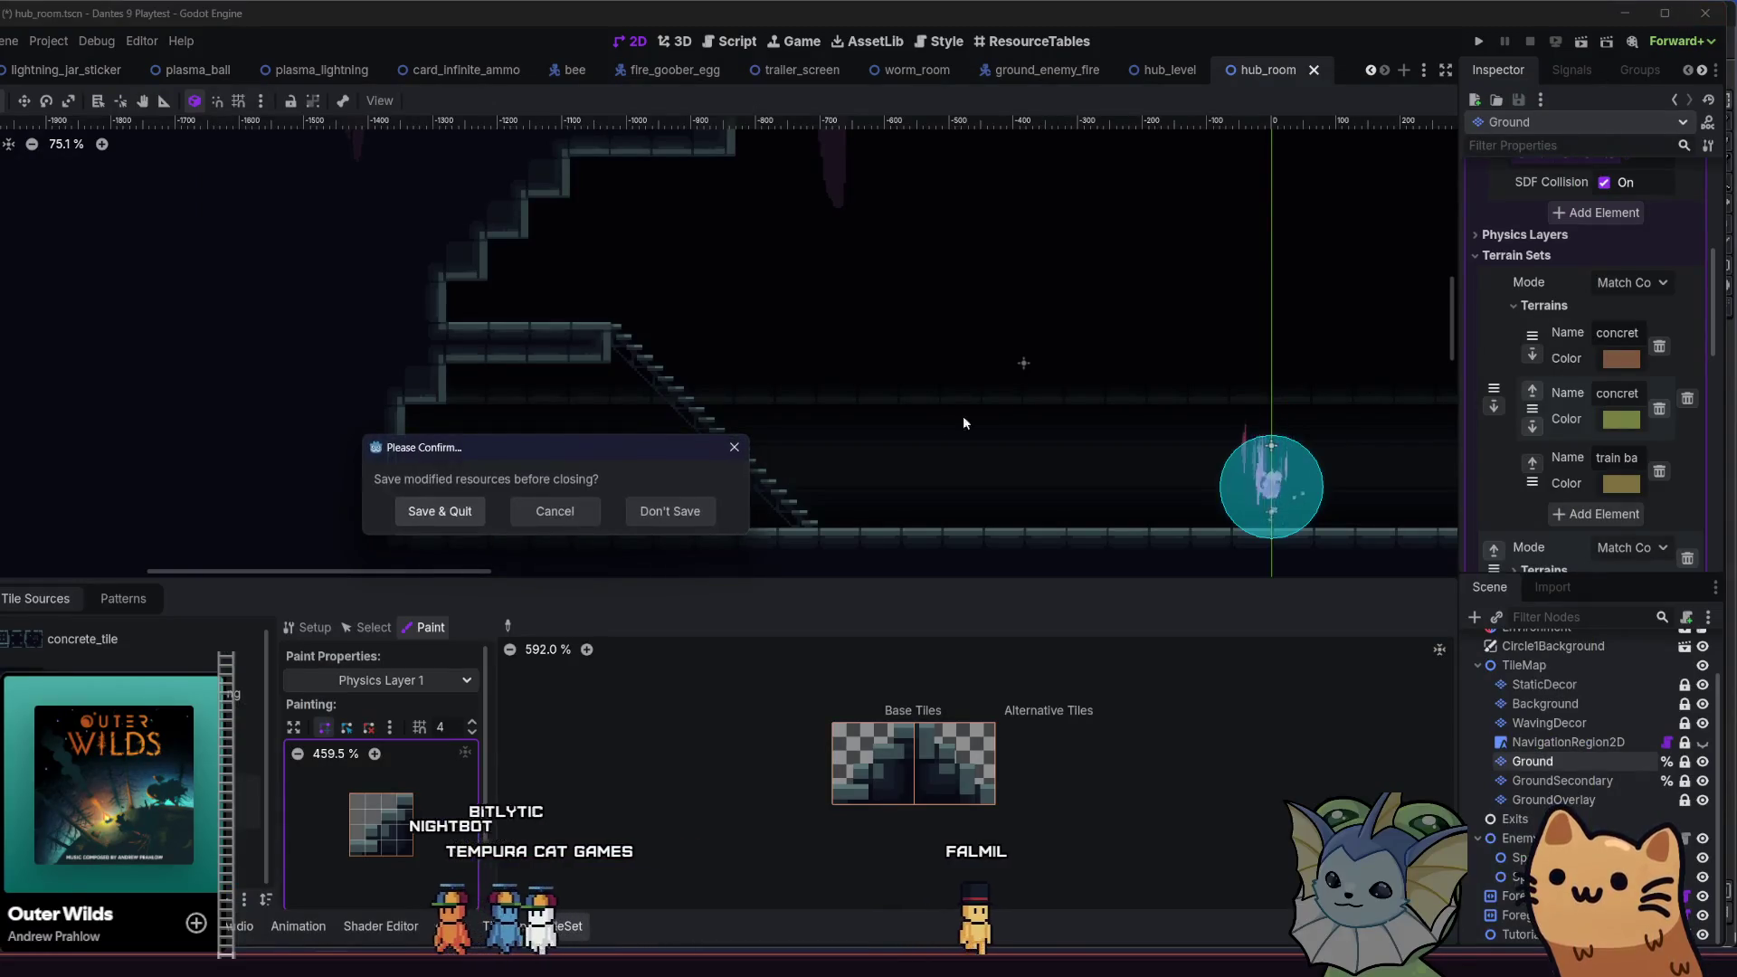
click(448, 512)
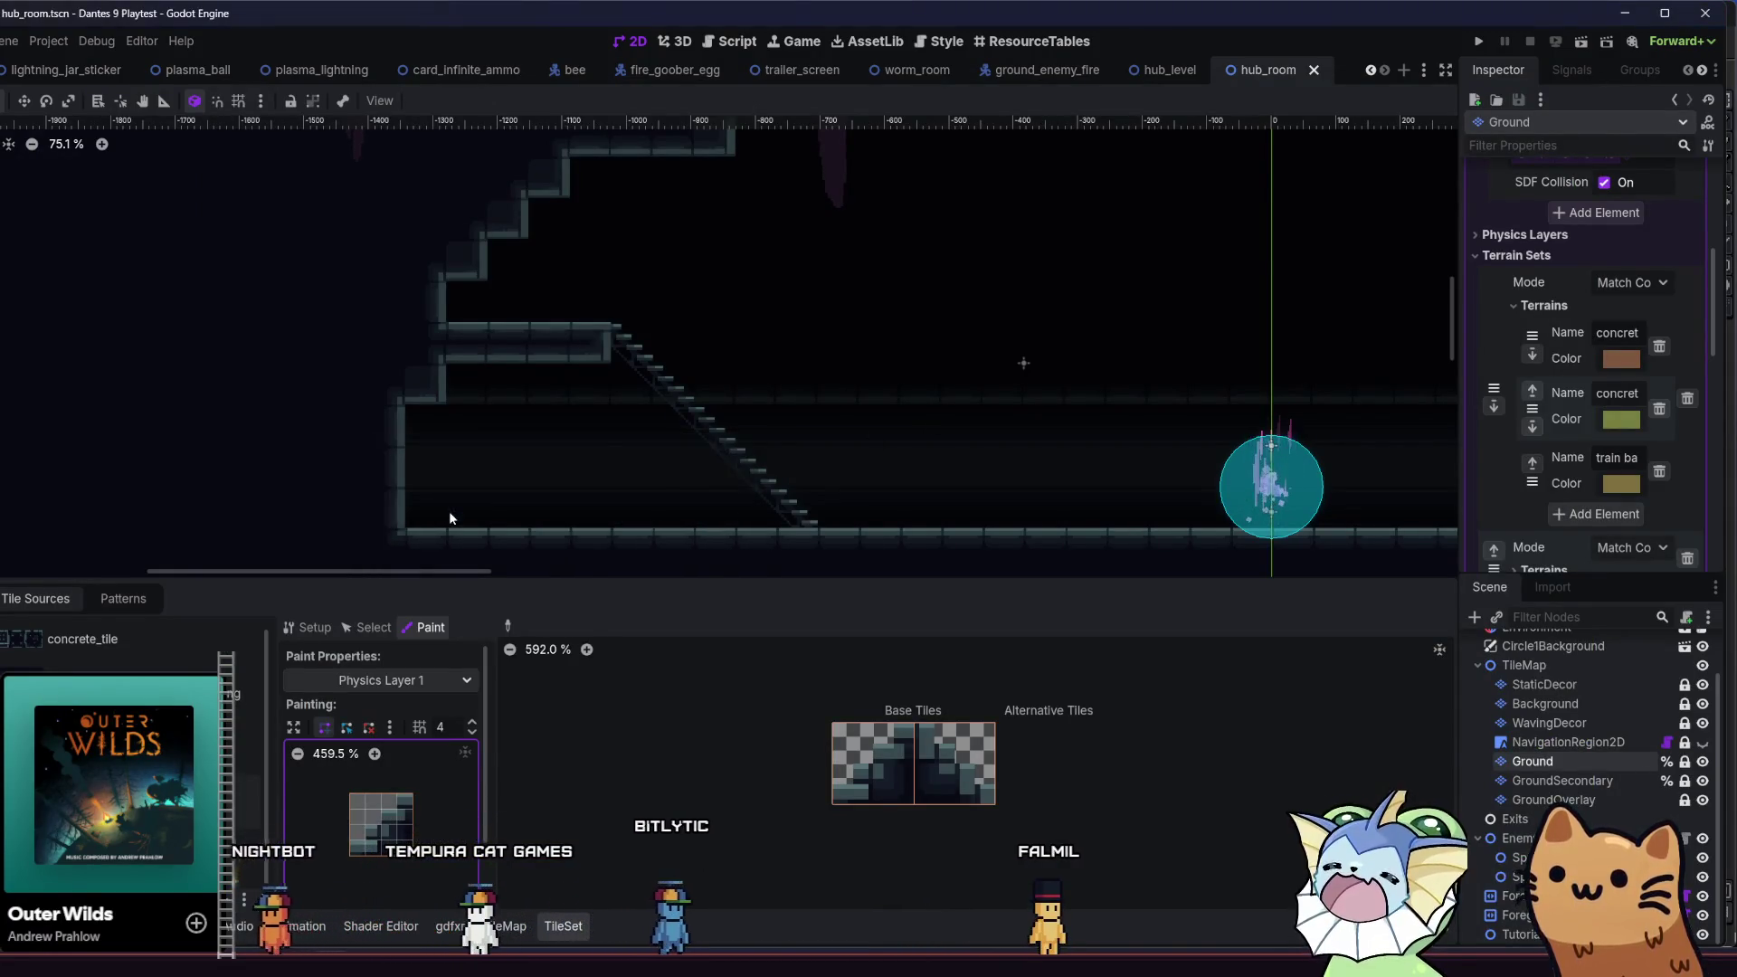
mouse_move(483, 964)
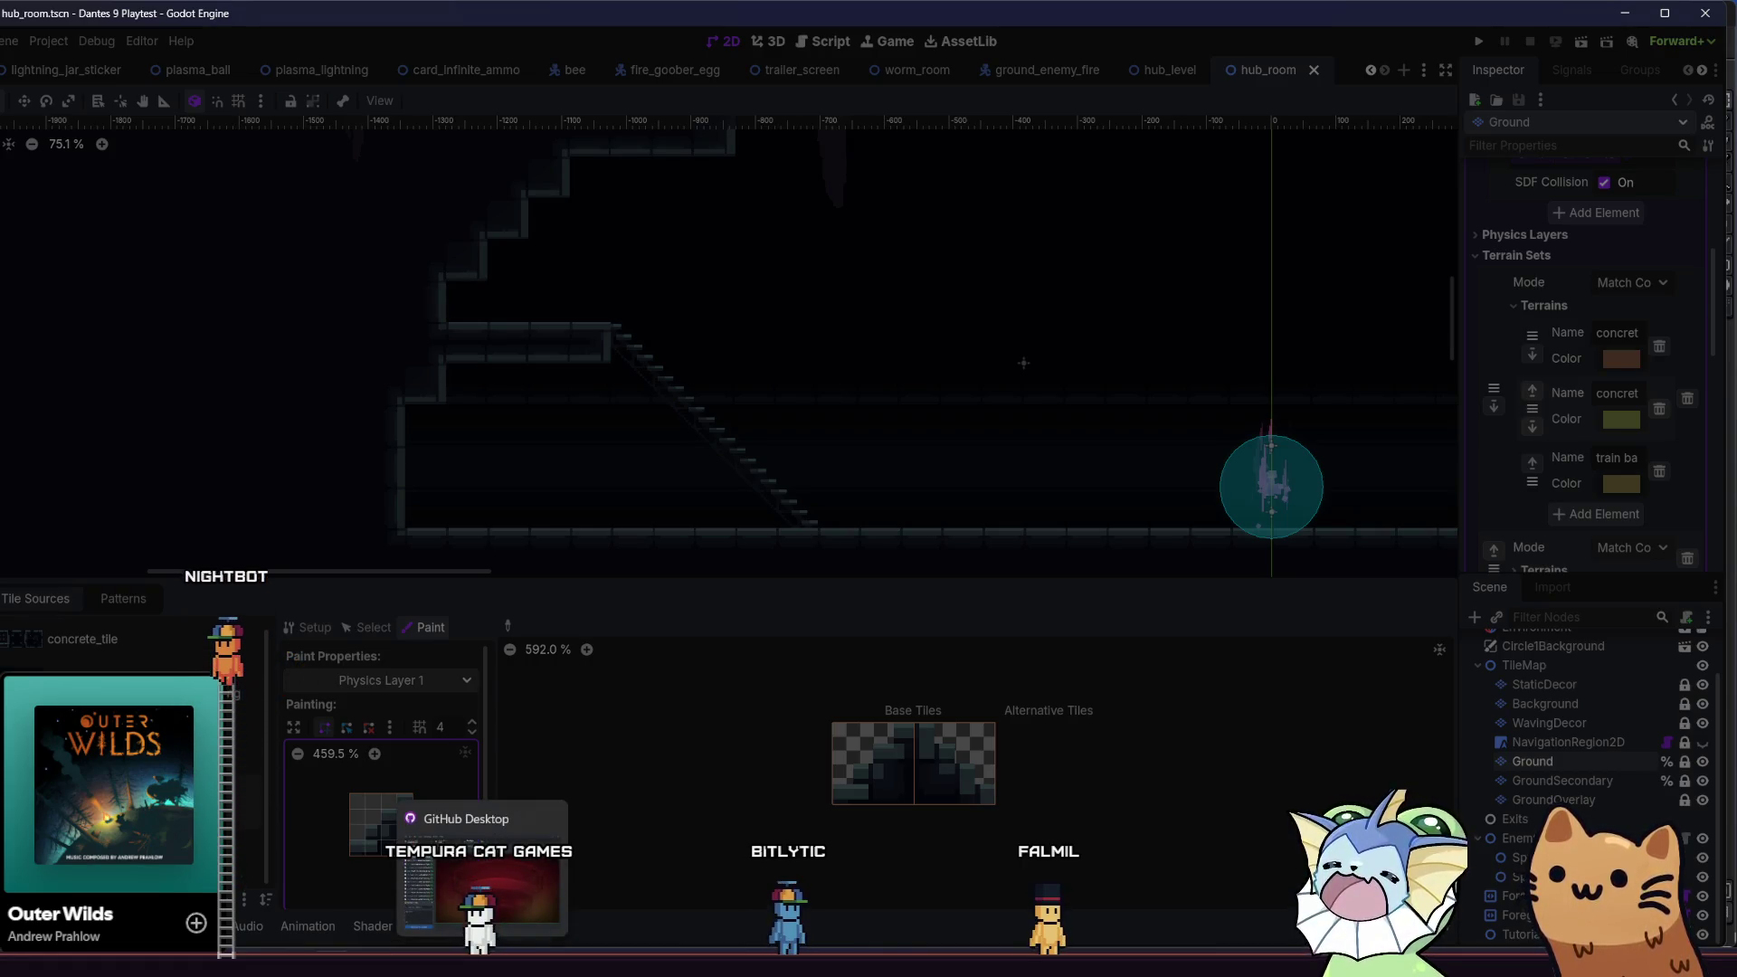
click(479, 869)
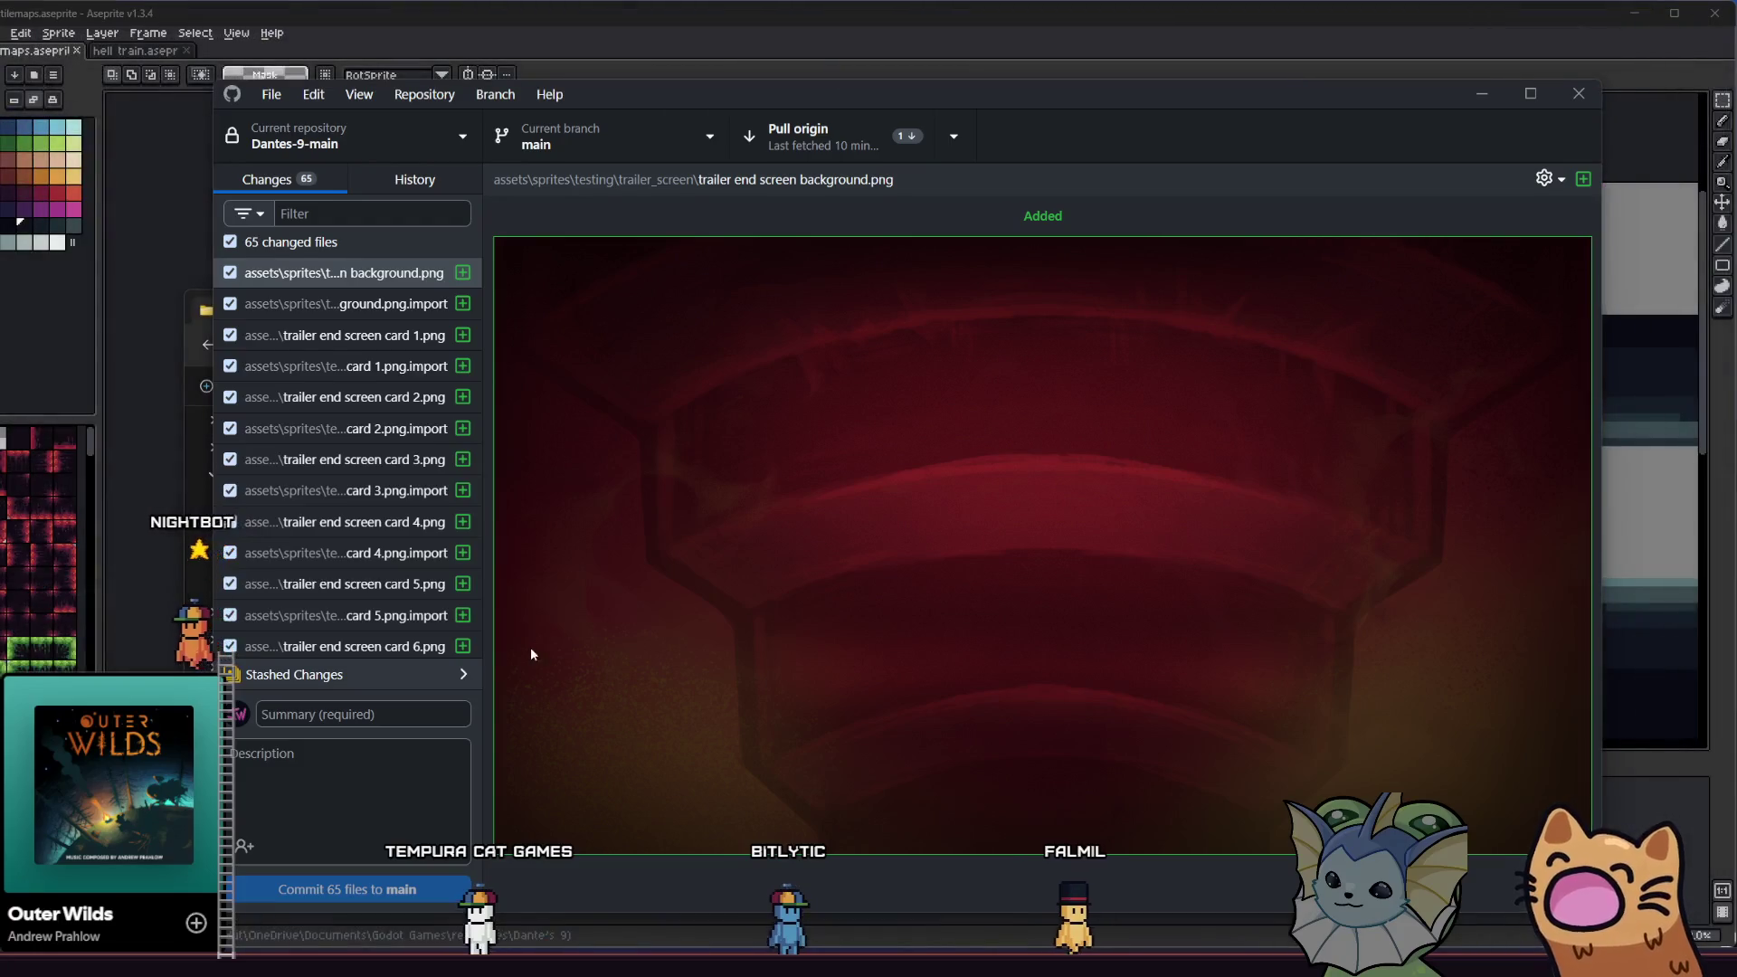
- After a pull fails on unresolved conflicts, discard the stashed changes and confirm
click(812, 153)
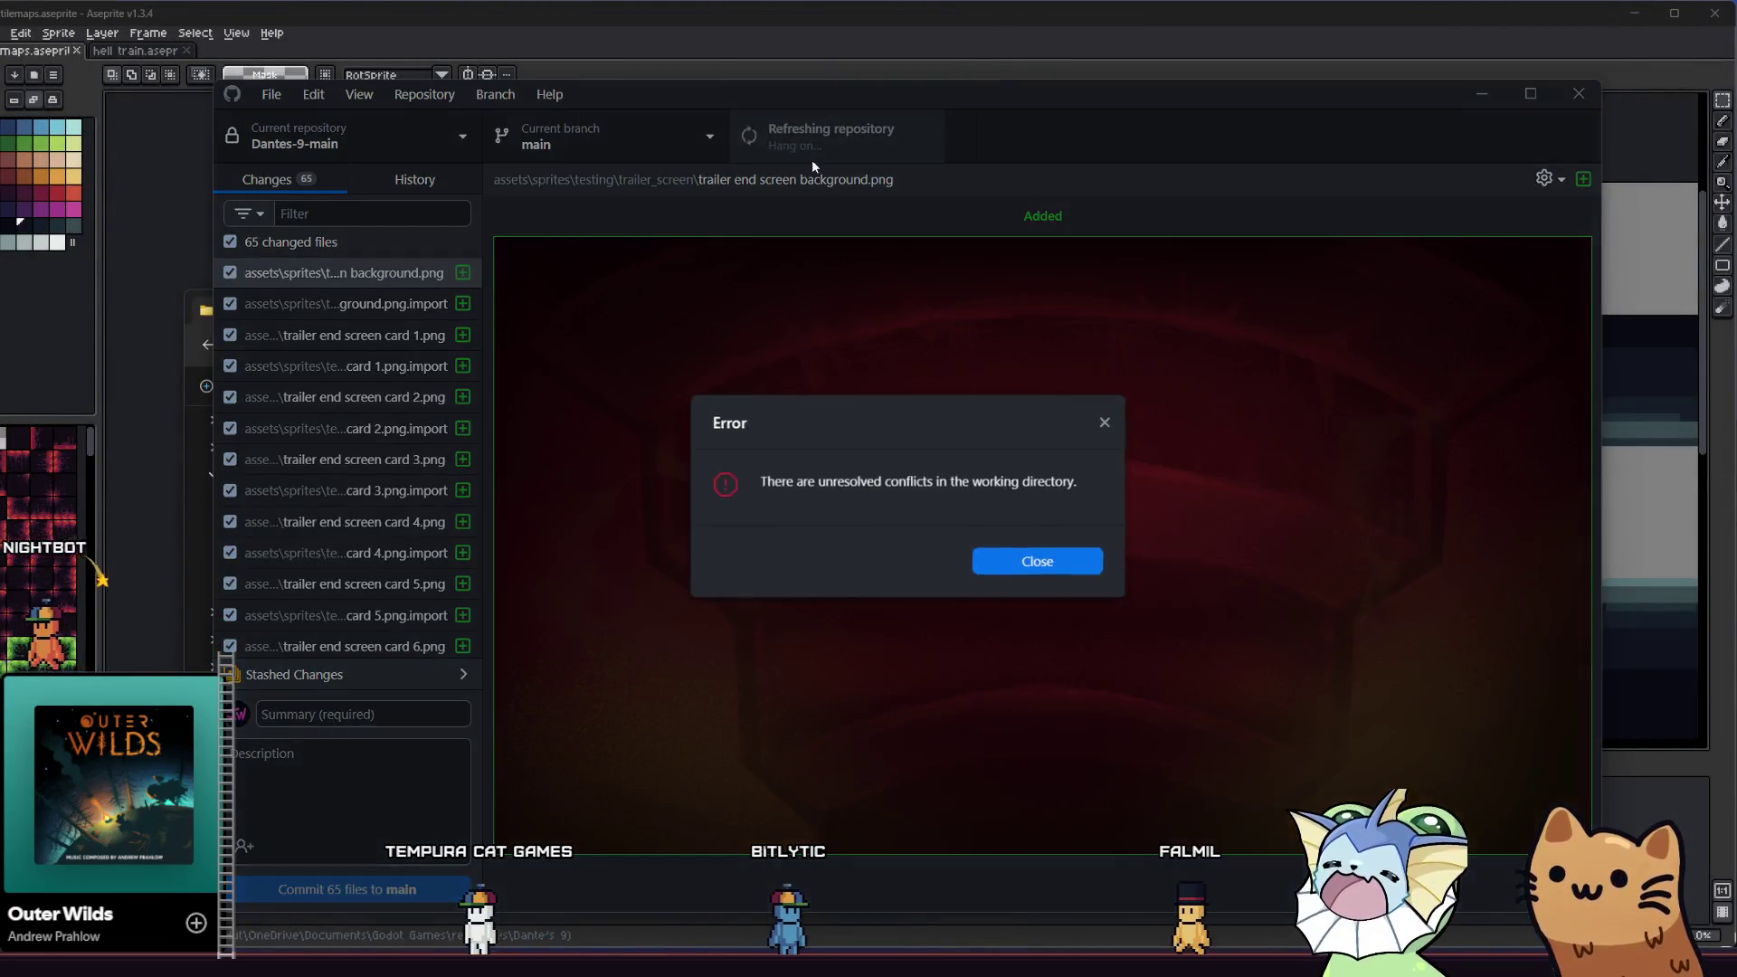
click(973, 557)
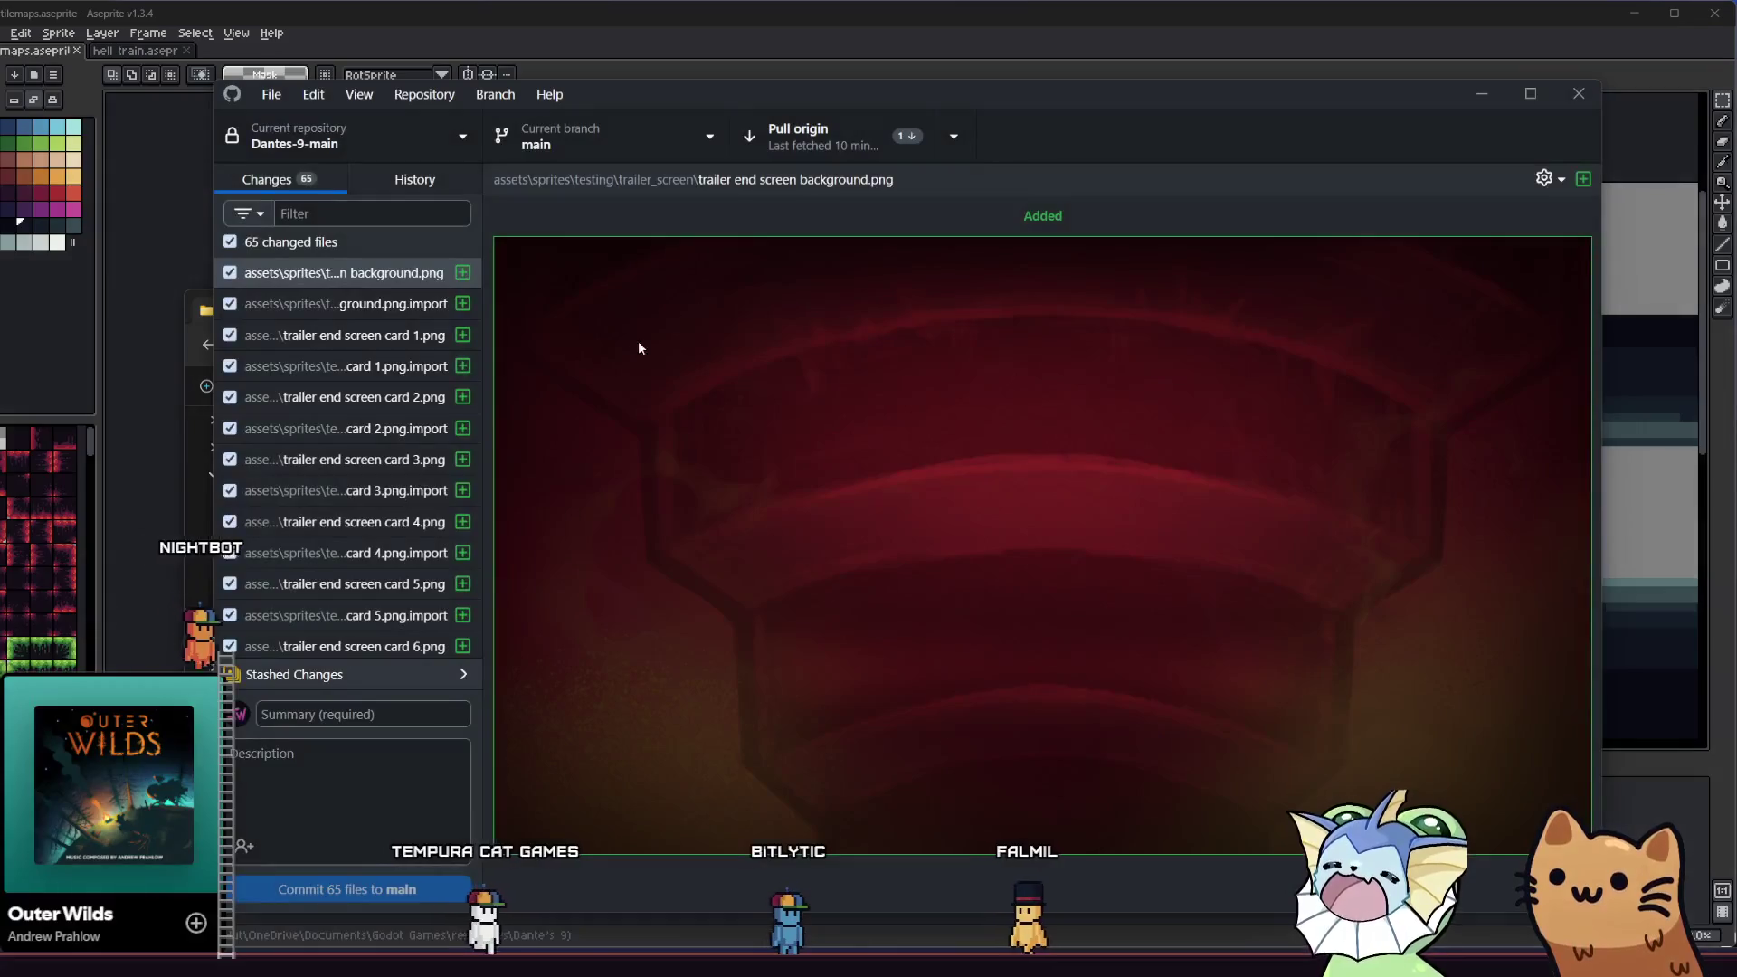
scroll(403, 656, down, 2)
click(402, 672)
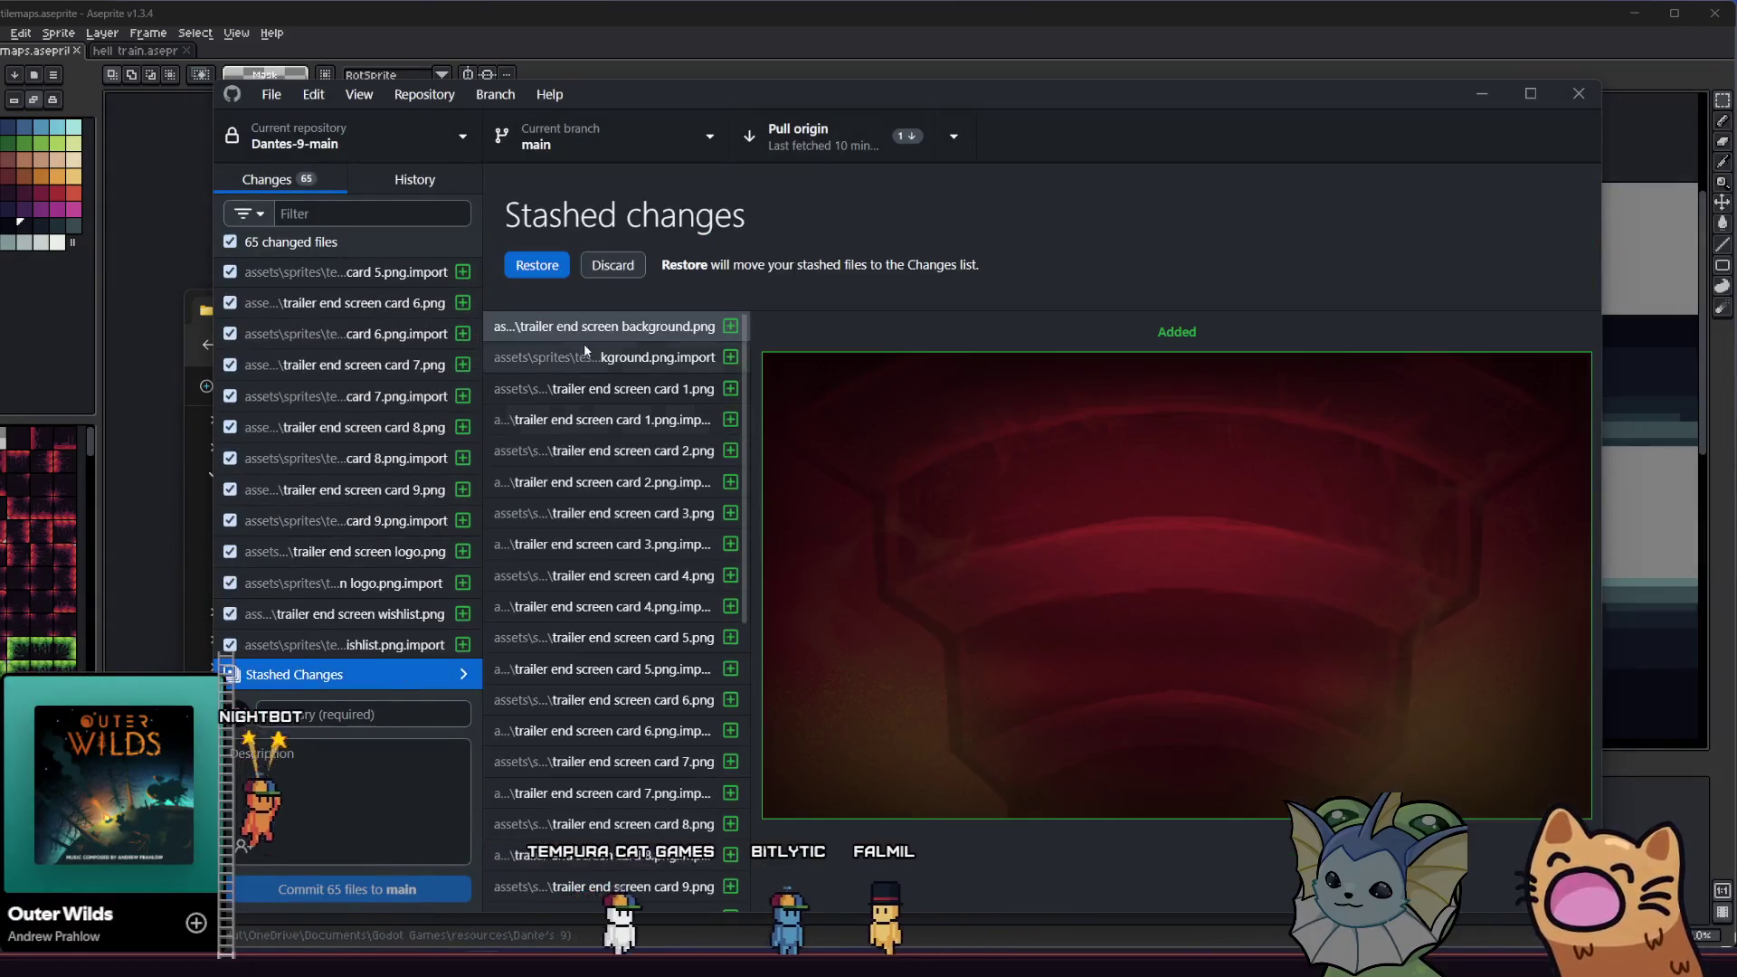
scroll(606, 366, down, 5)
click(613, 265)
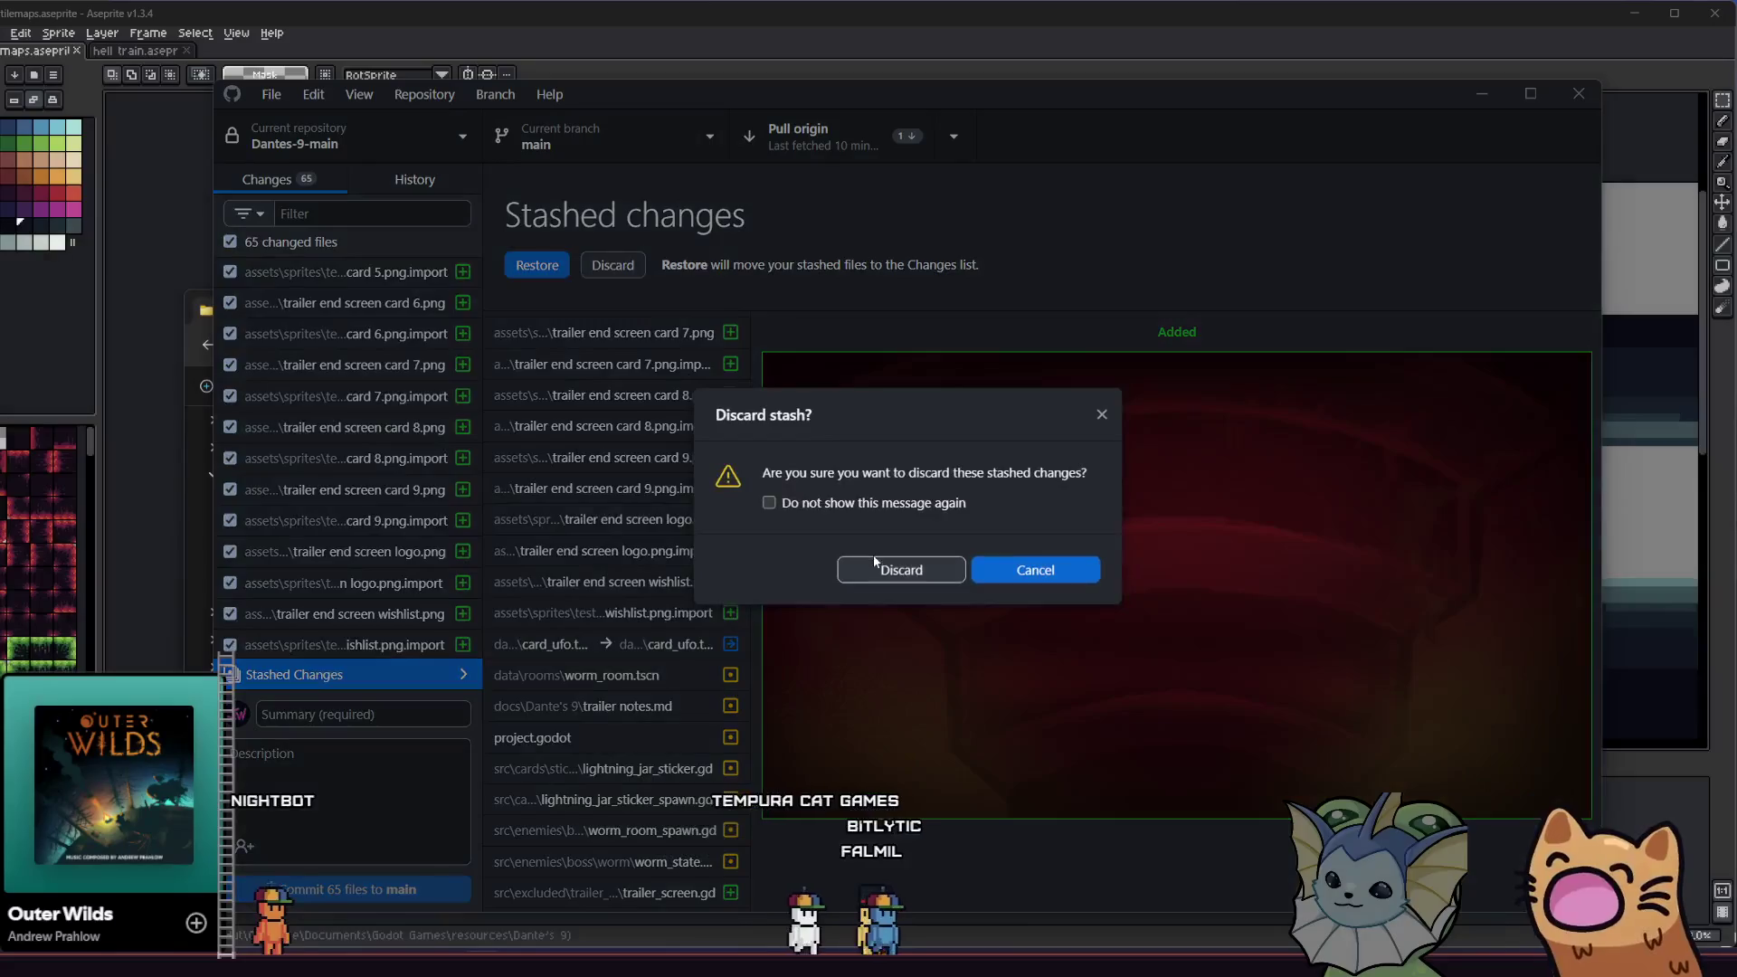
click(897, 572)
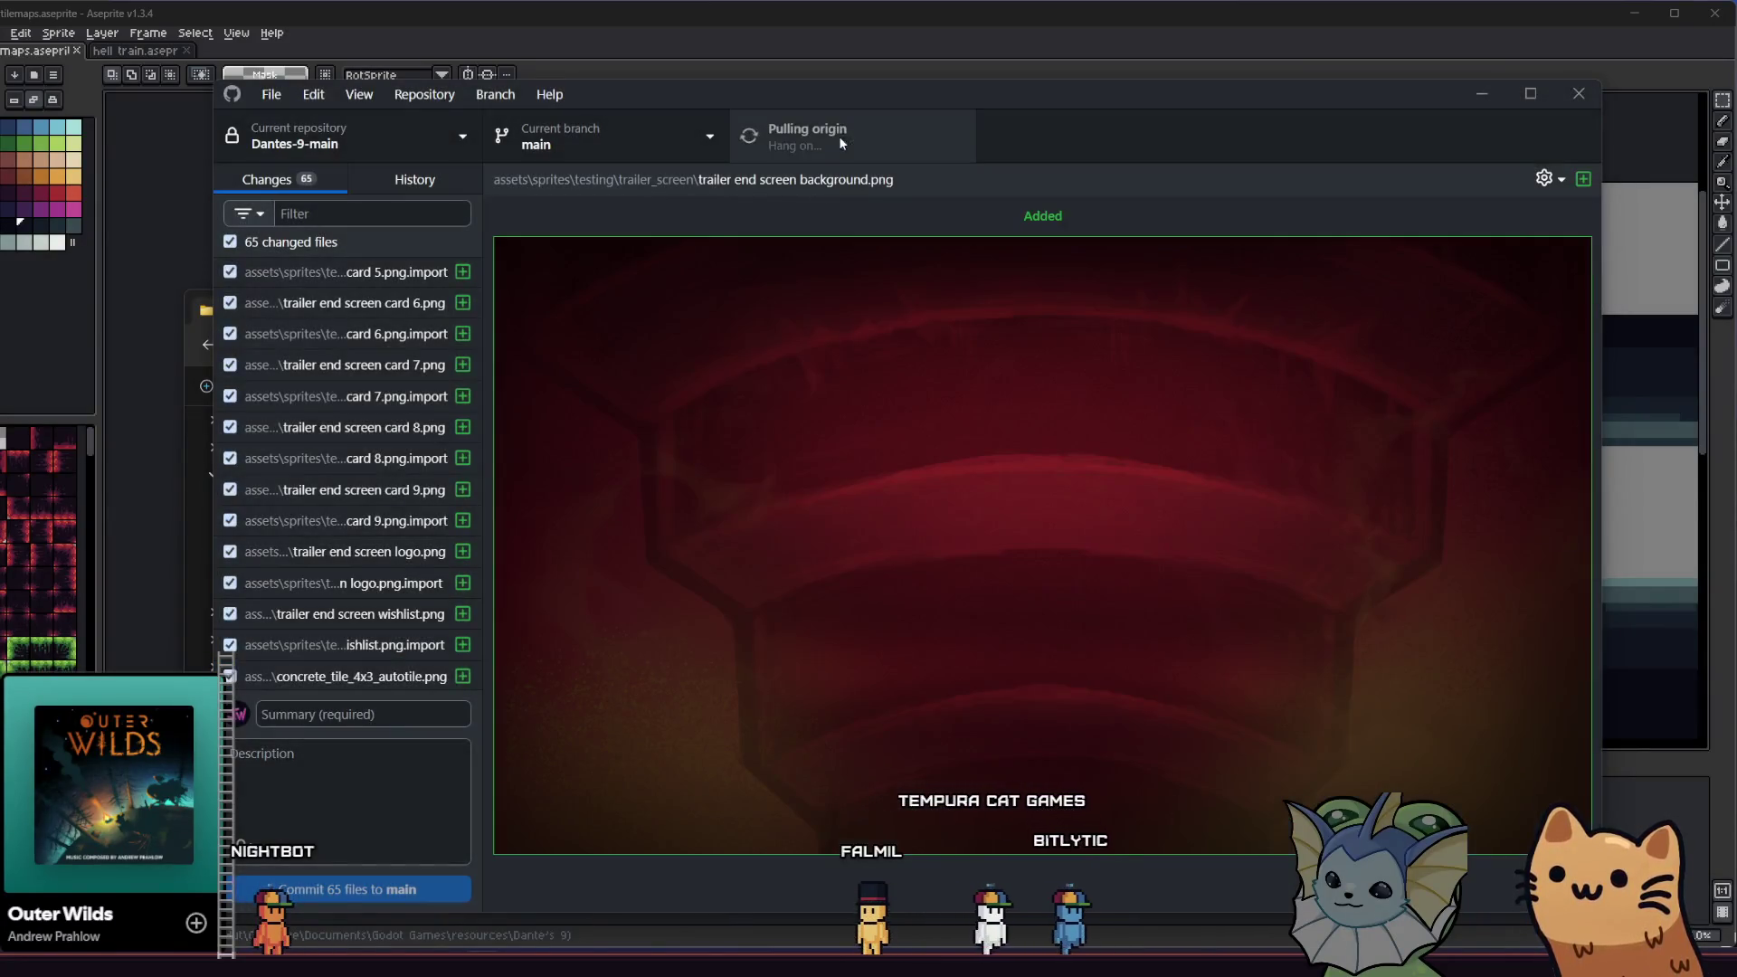
- Retry pulling from origin, dismissing the conflicts error each time
click(999, 564)
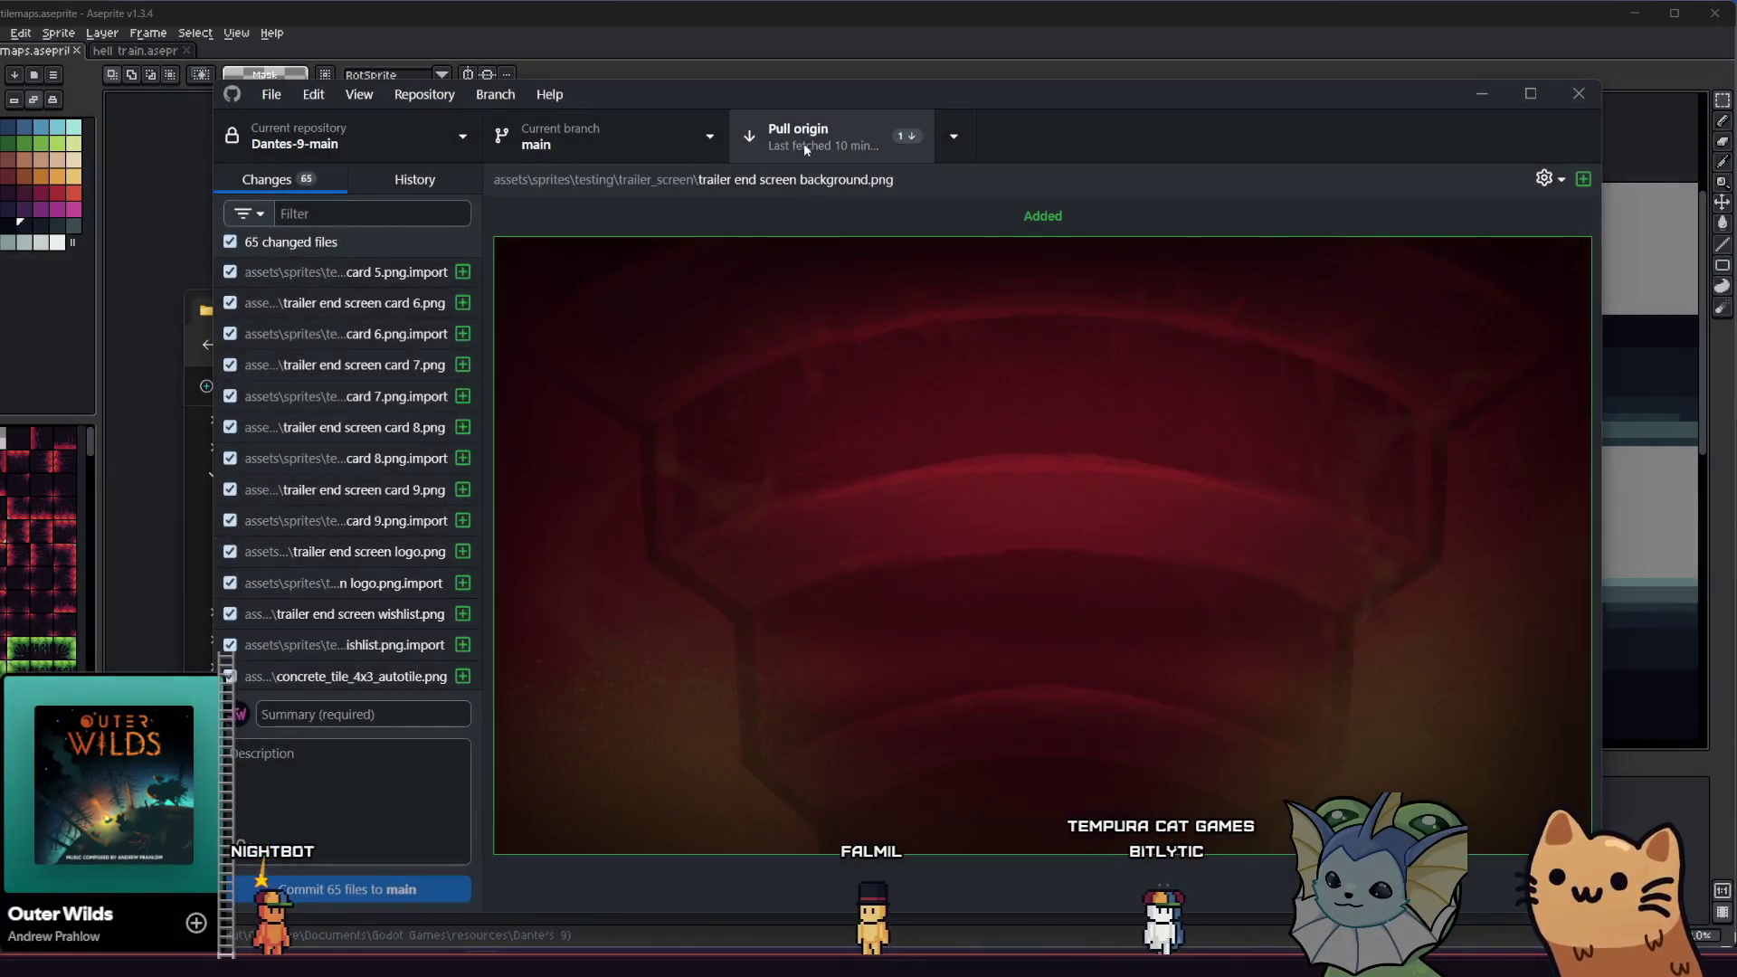
click(803, 144)
click(1028, 562)
- Review the 65 changed files and inspect the renamed card_ufo.tres
scroll(391, 637, down, 15)
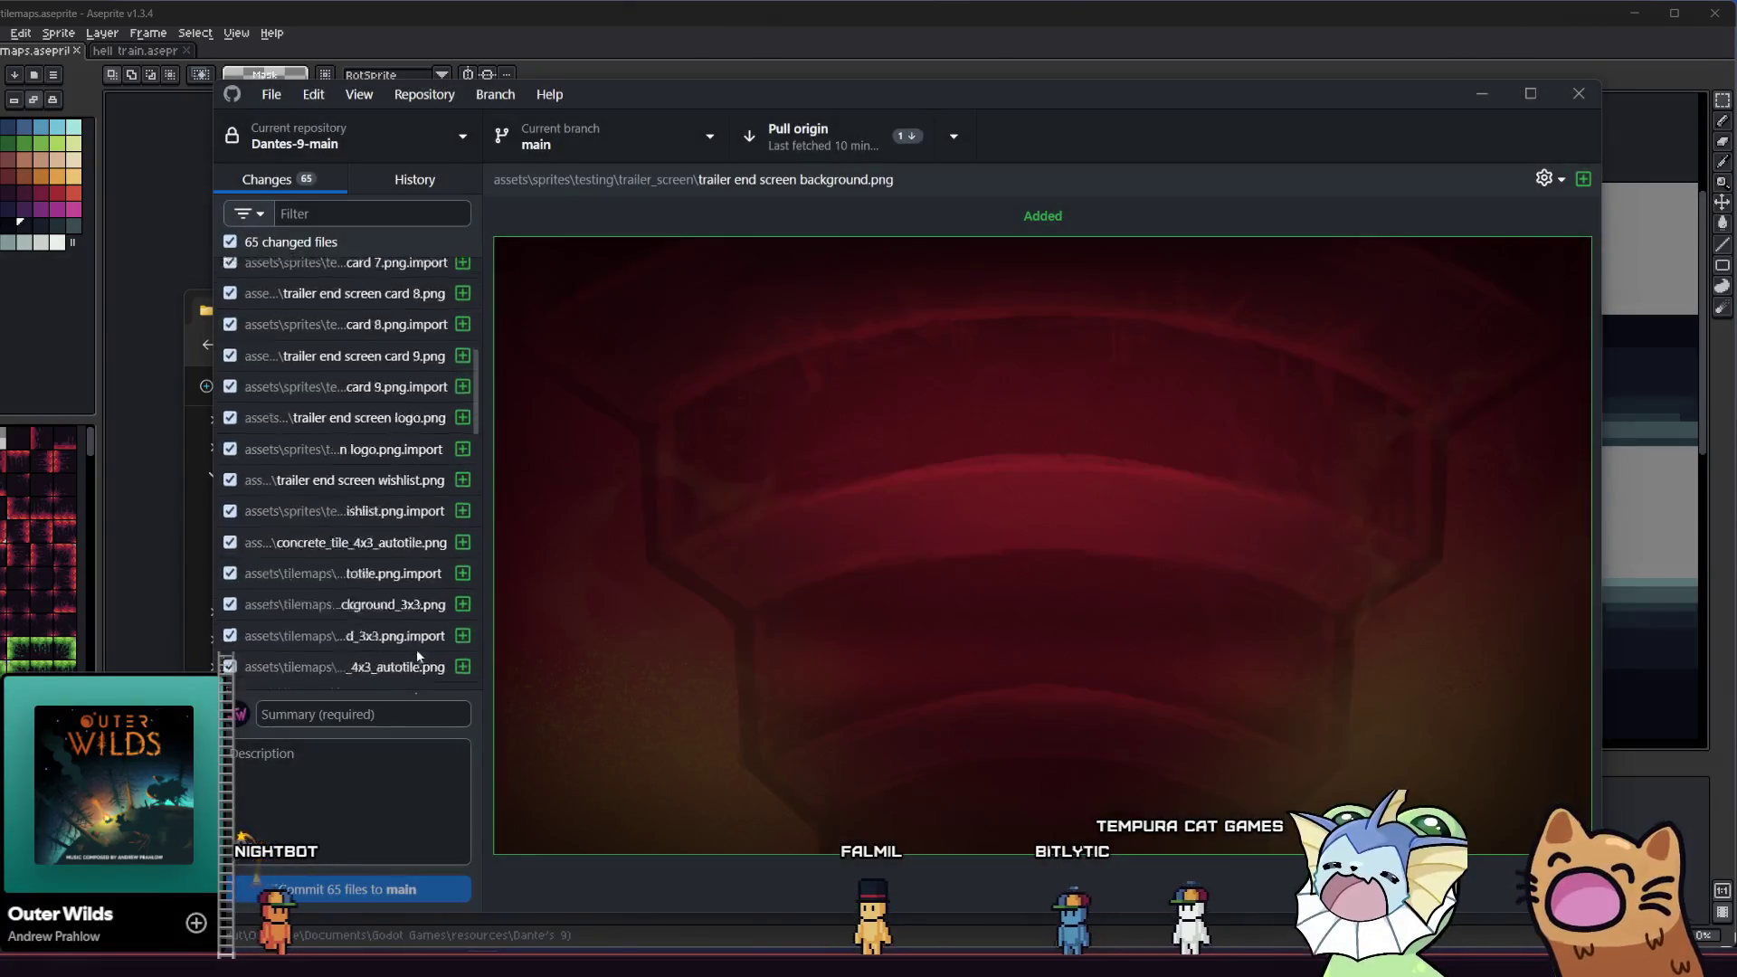
scroll(377, 633, up, 10)
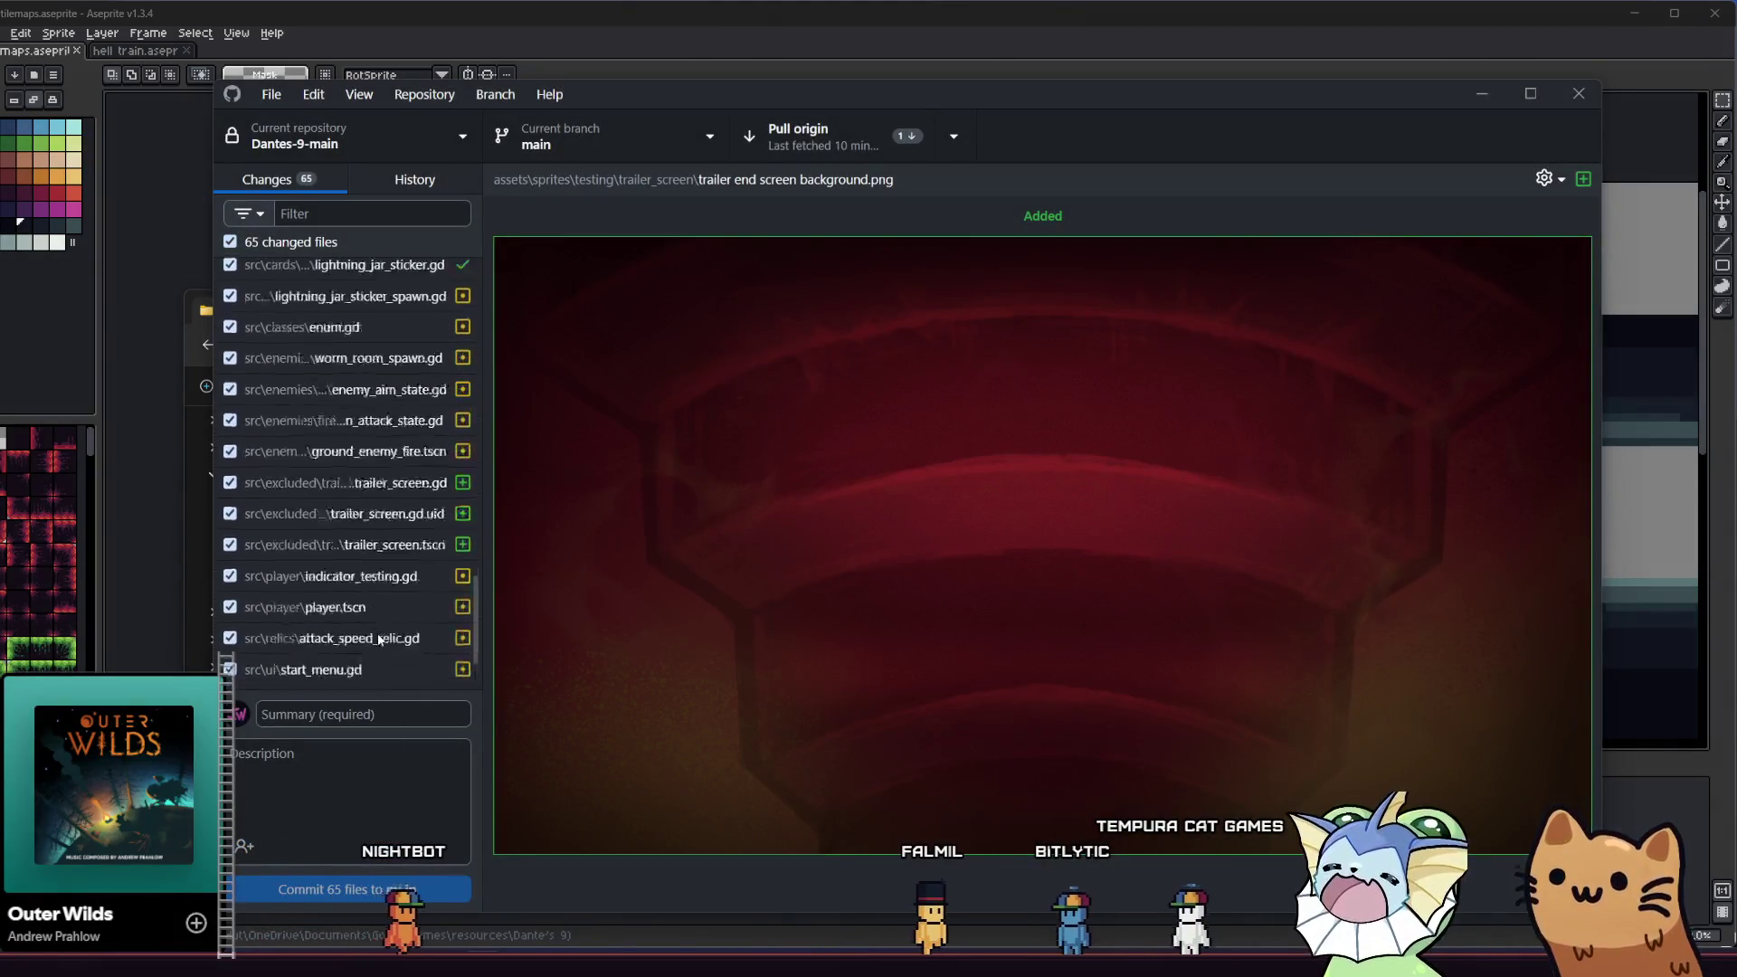
scroll(389, 638, up, 10)
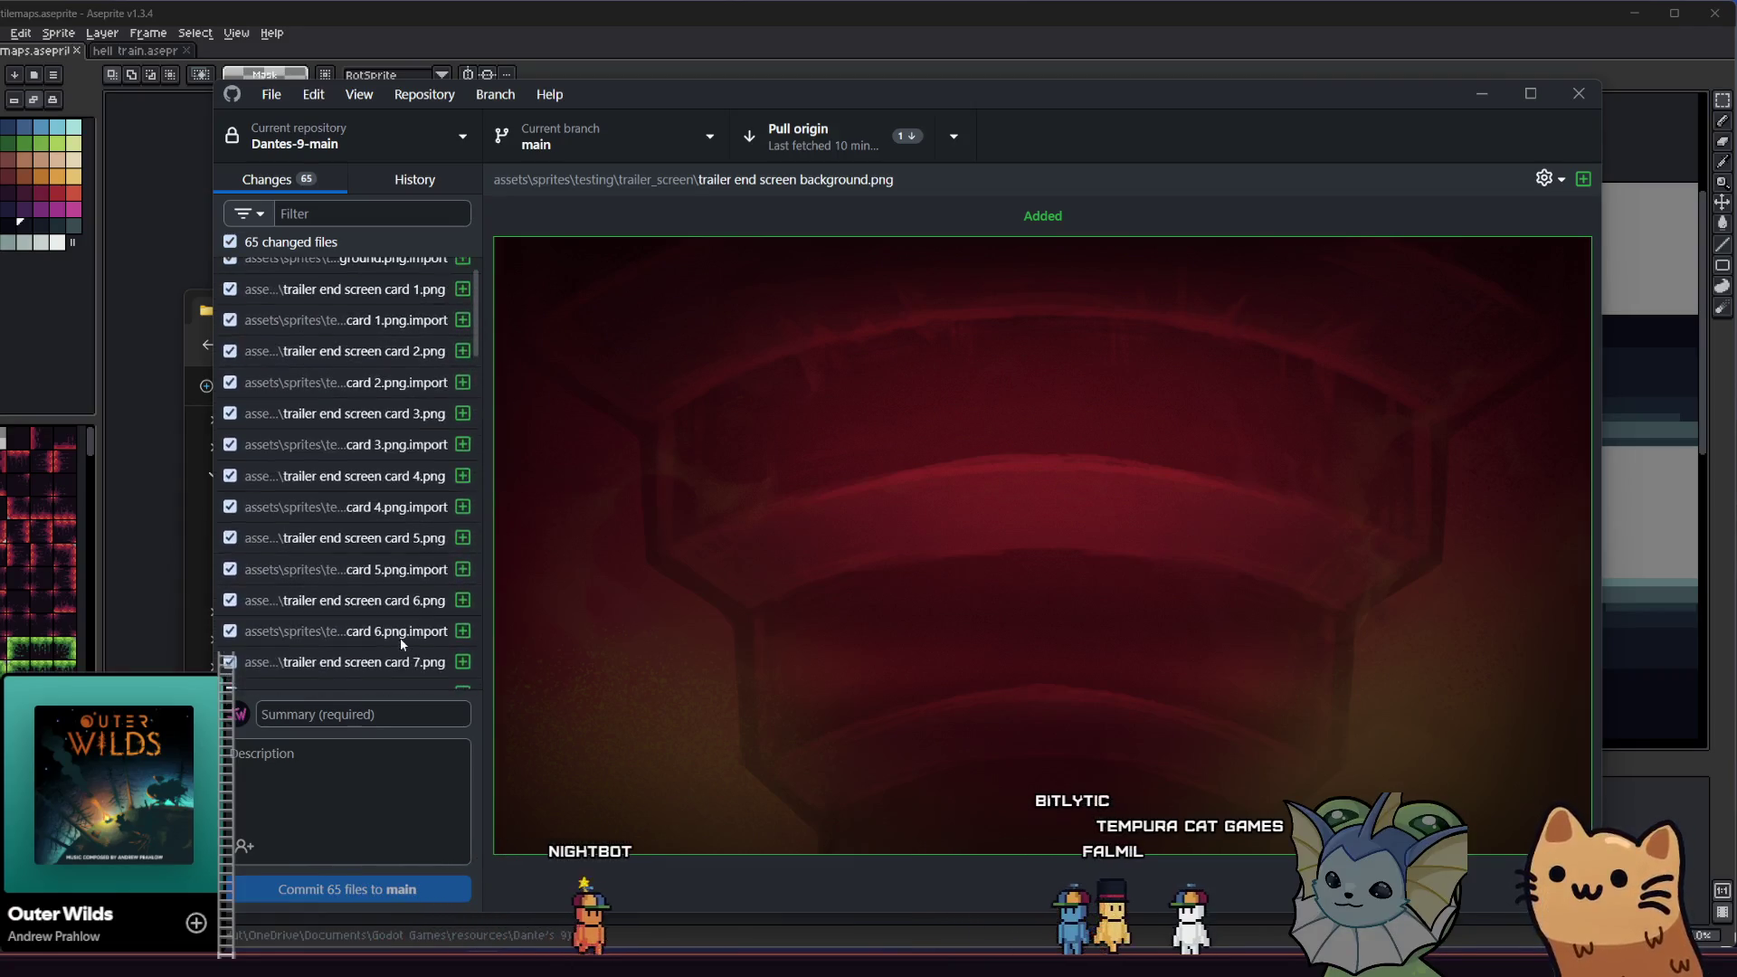
scroll(402, 644, down, 5)
scroll(404, 646, down, 10)
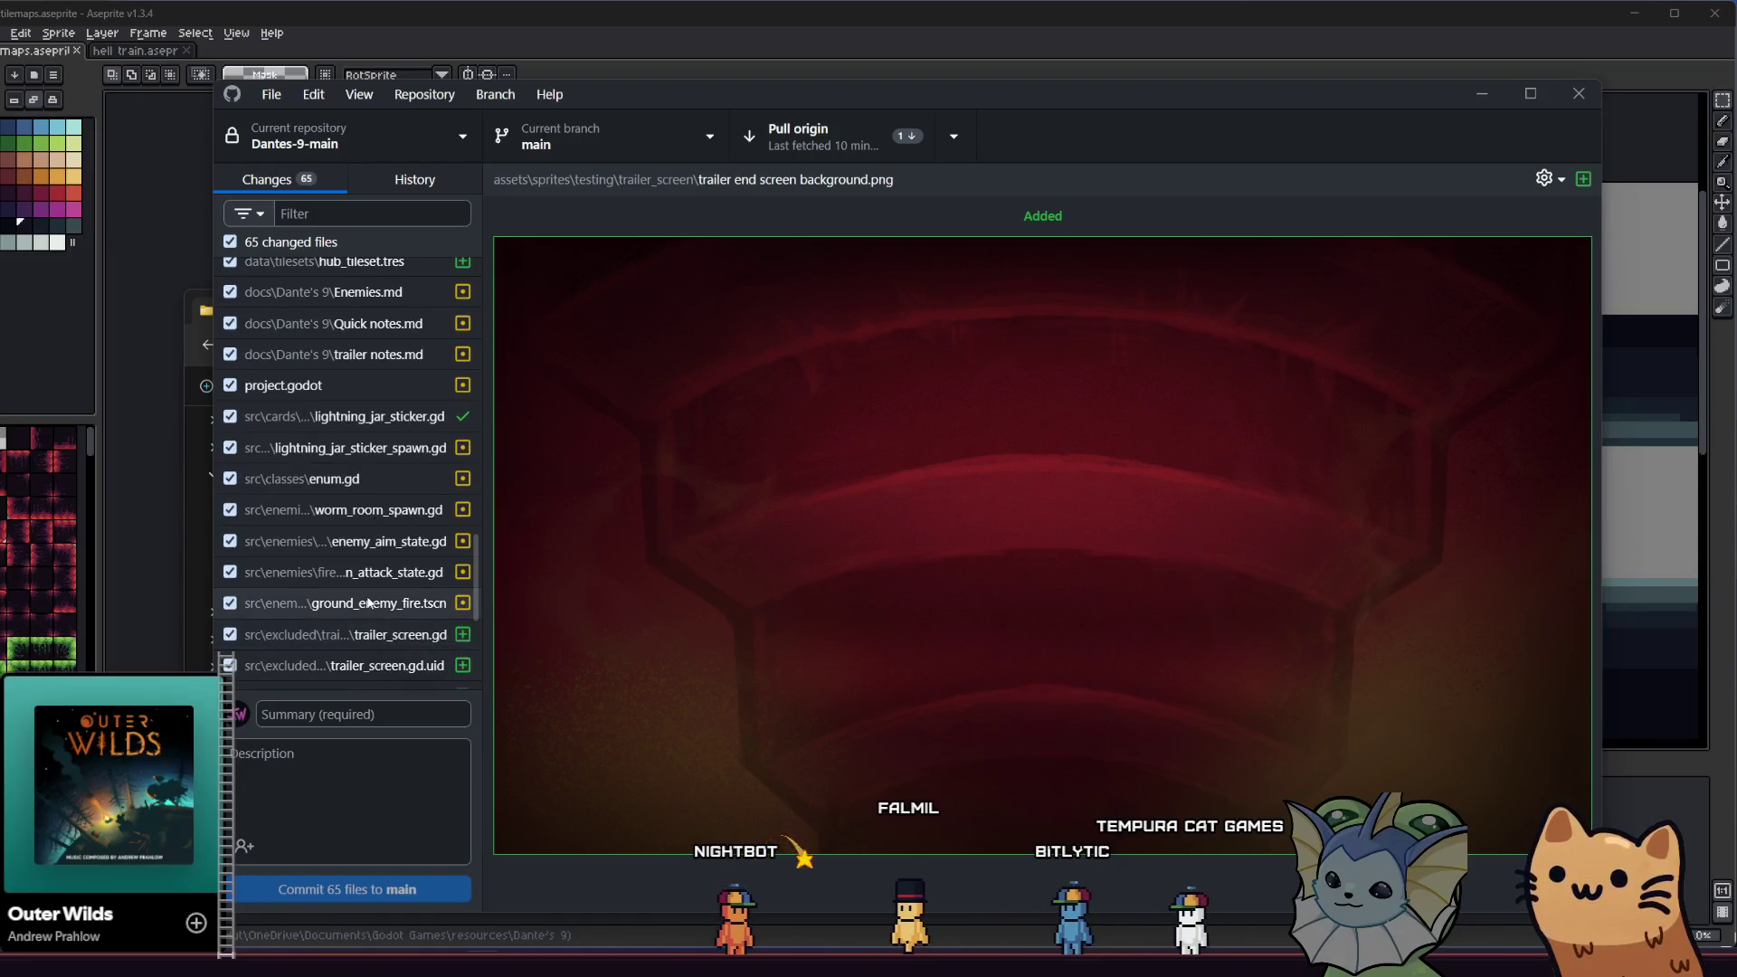
scroll(389, 643, down, 5)
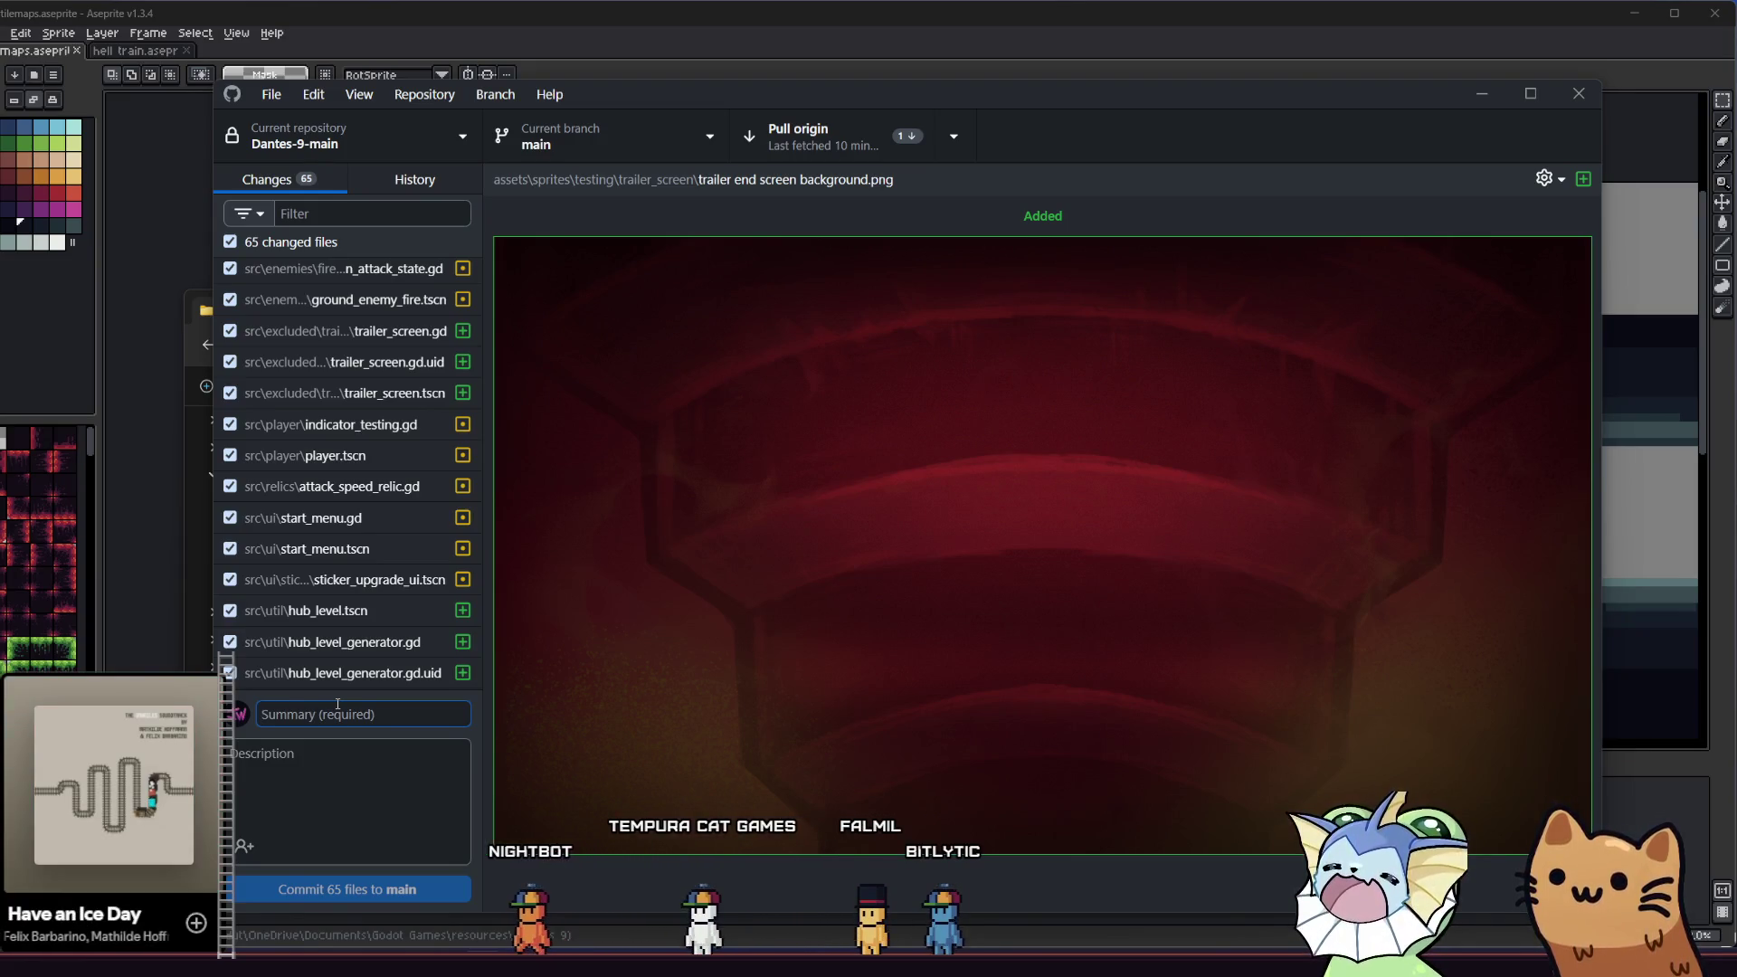
scroll(376, 624, up, 10)
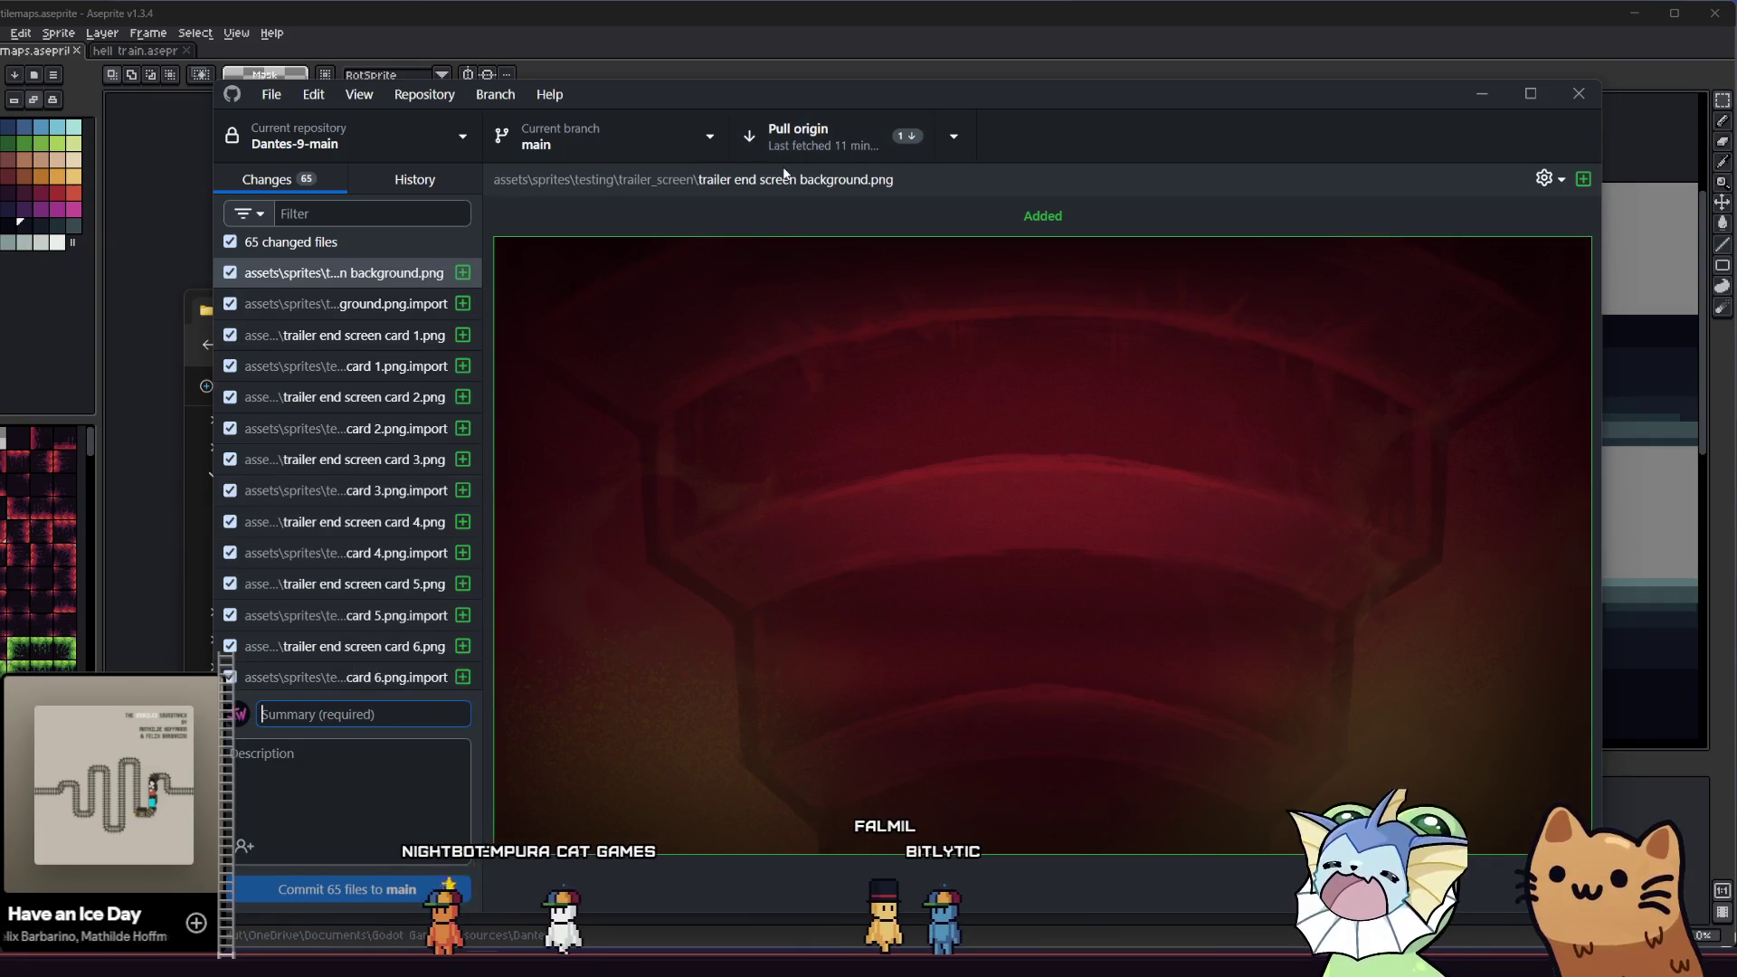
scroll(343, 610, down, 15)
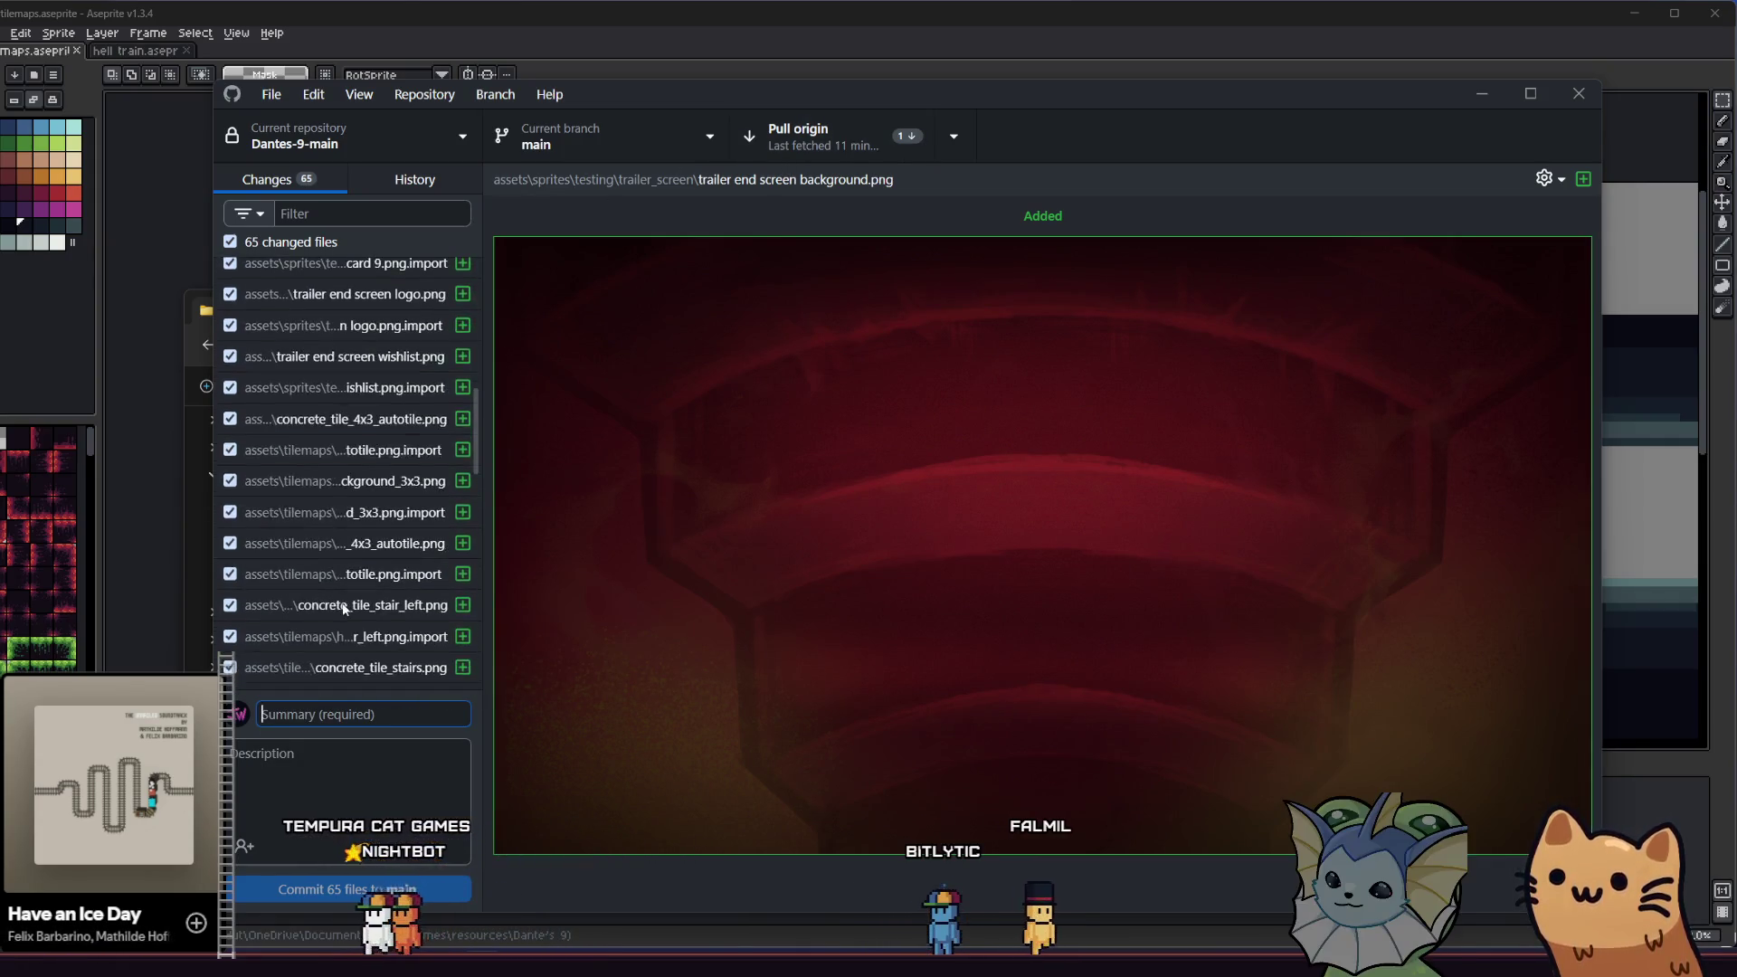
mouse_move(460, 368)
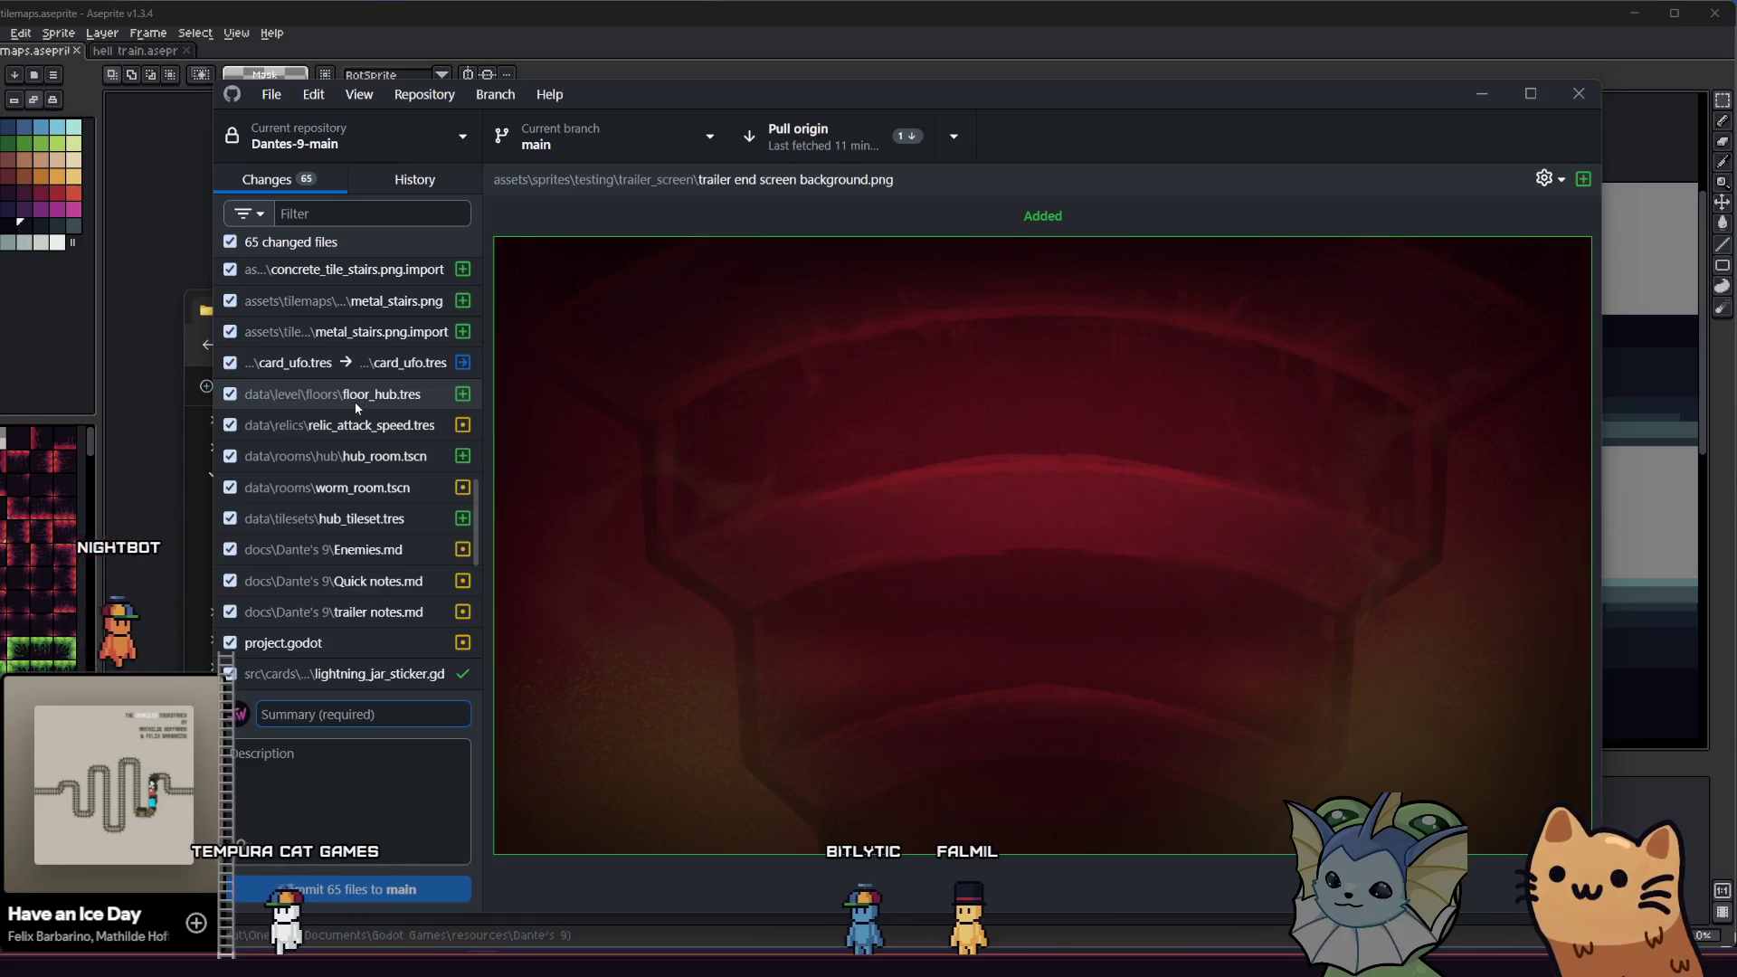
click(246, 362)
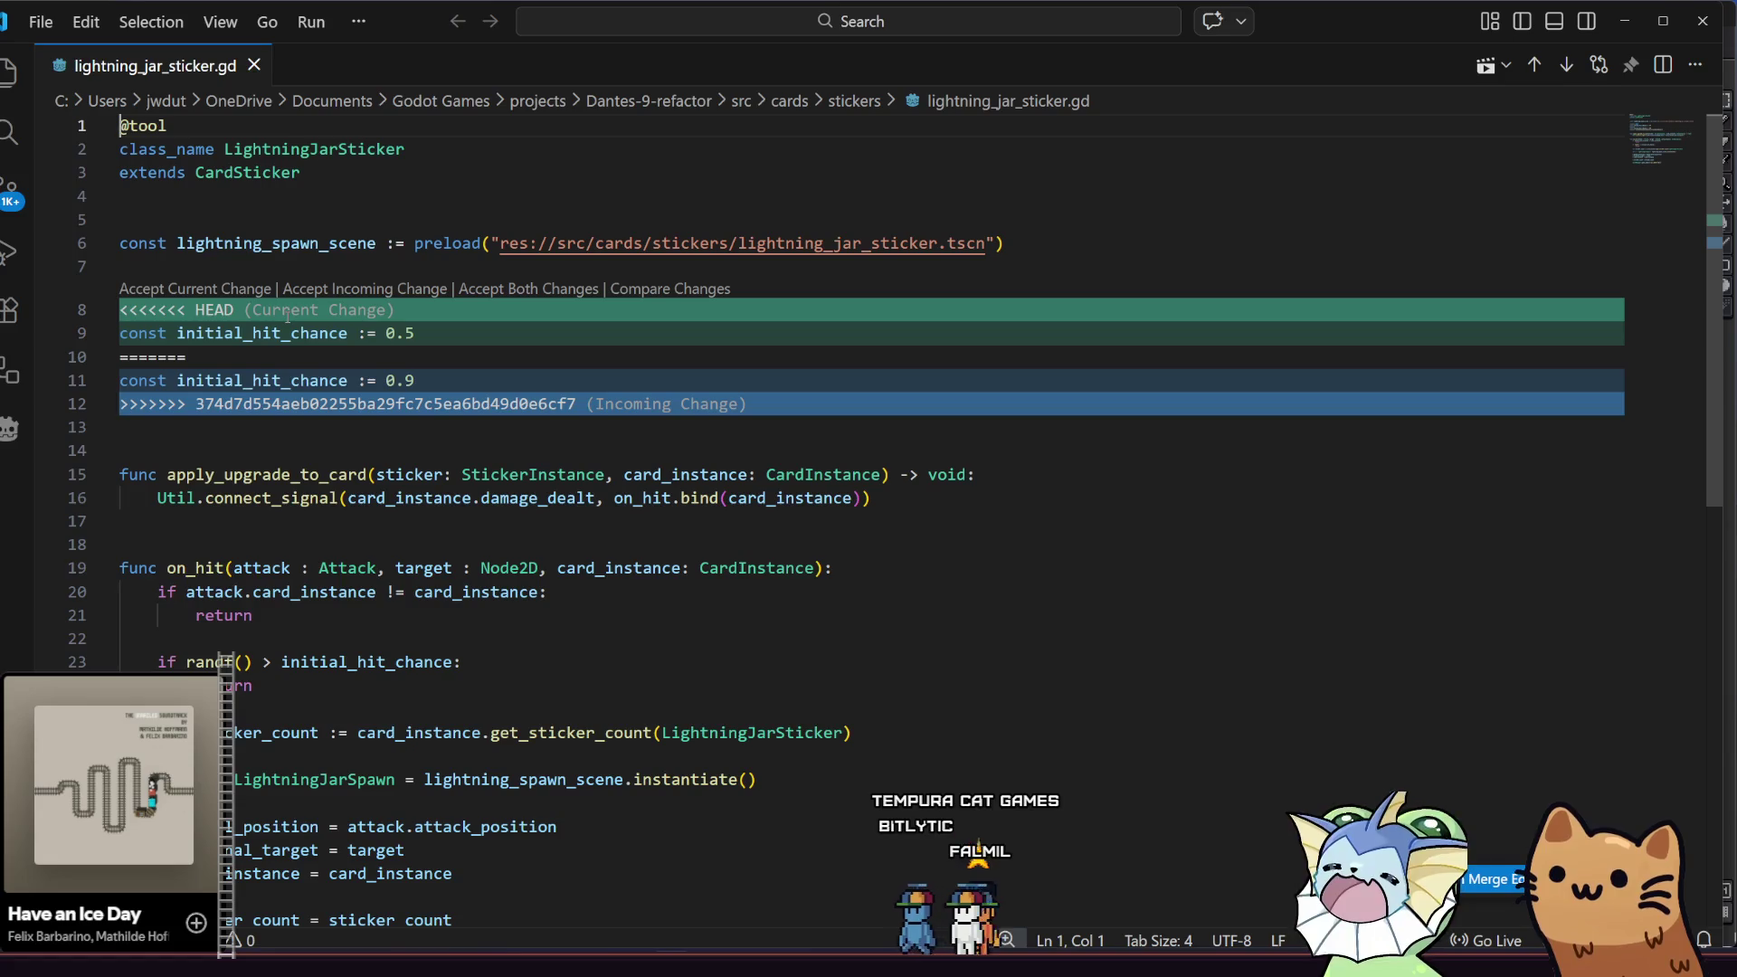
- In lightning_jar_sticker.gd accept the current change keeping initial_hit_chance 0.5, then close it
click(245, 290)
scroll(245, 292, down, 10)
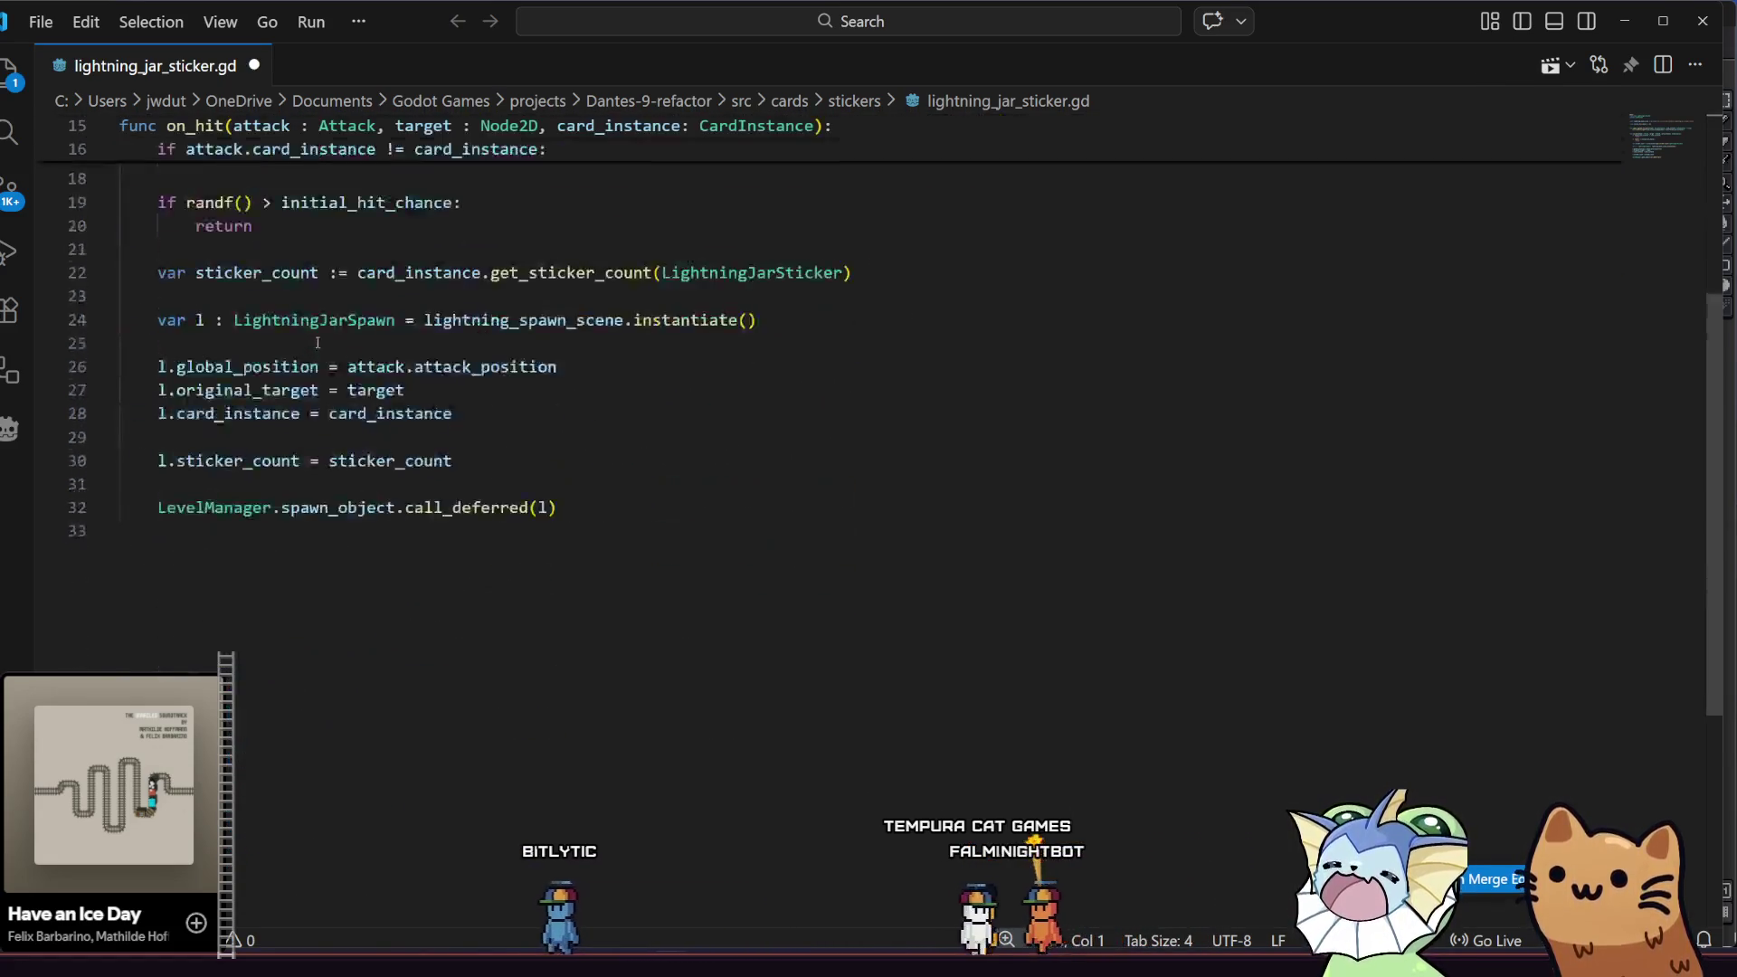
click(1707, 20)
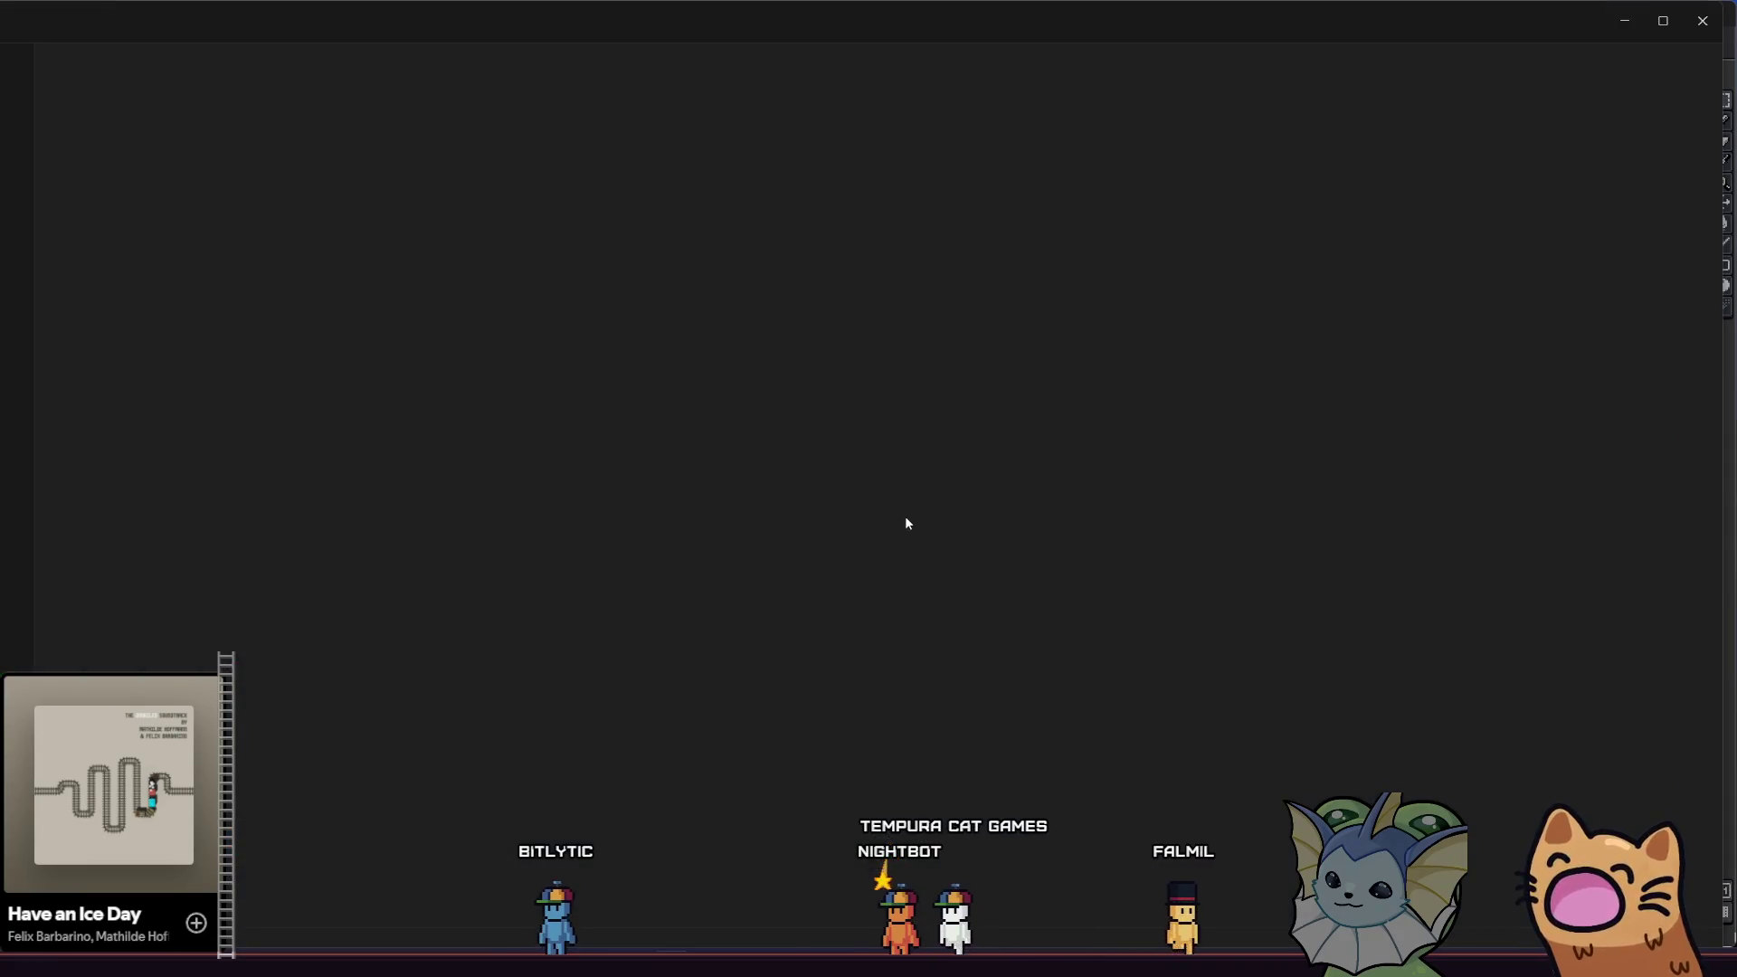
- In start_menu.gd point load_level at hub_level.tscn and accept the incoming change_scene_to_file line
scroll(743, 493, down, 5)
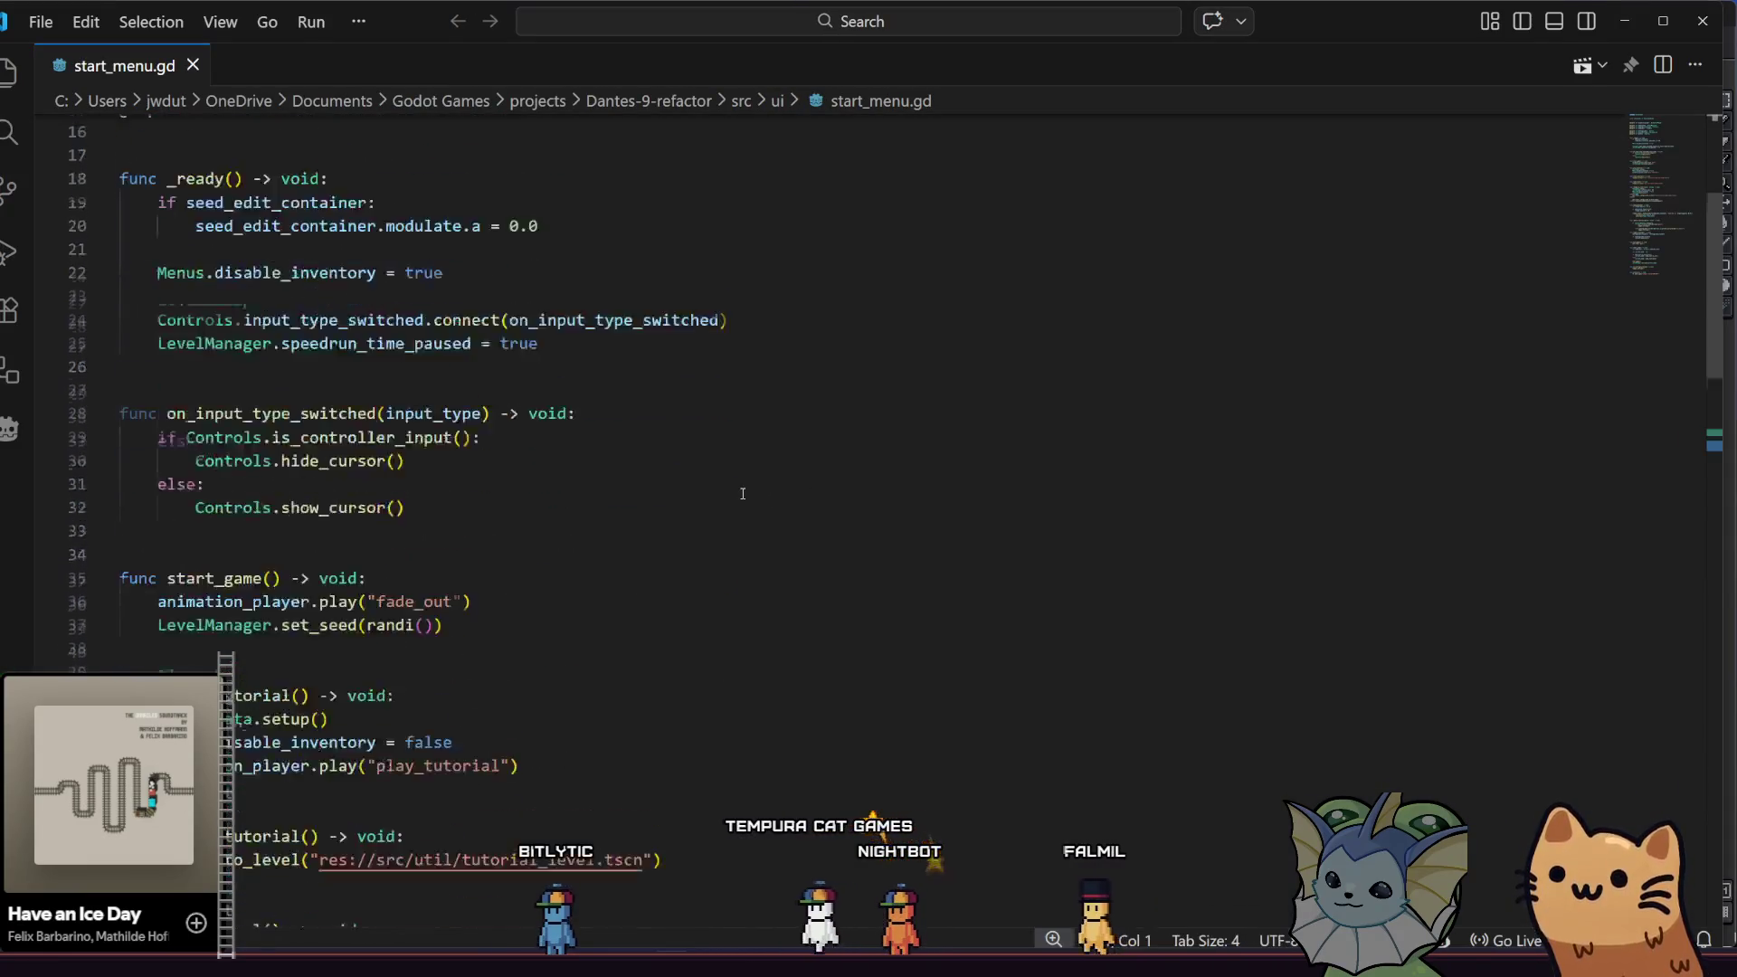
scroll(742, 493, down, 8)
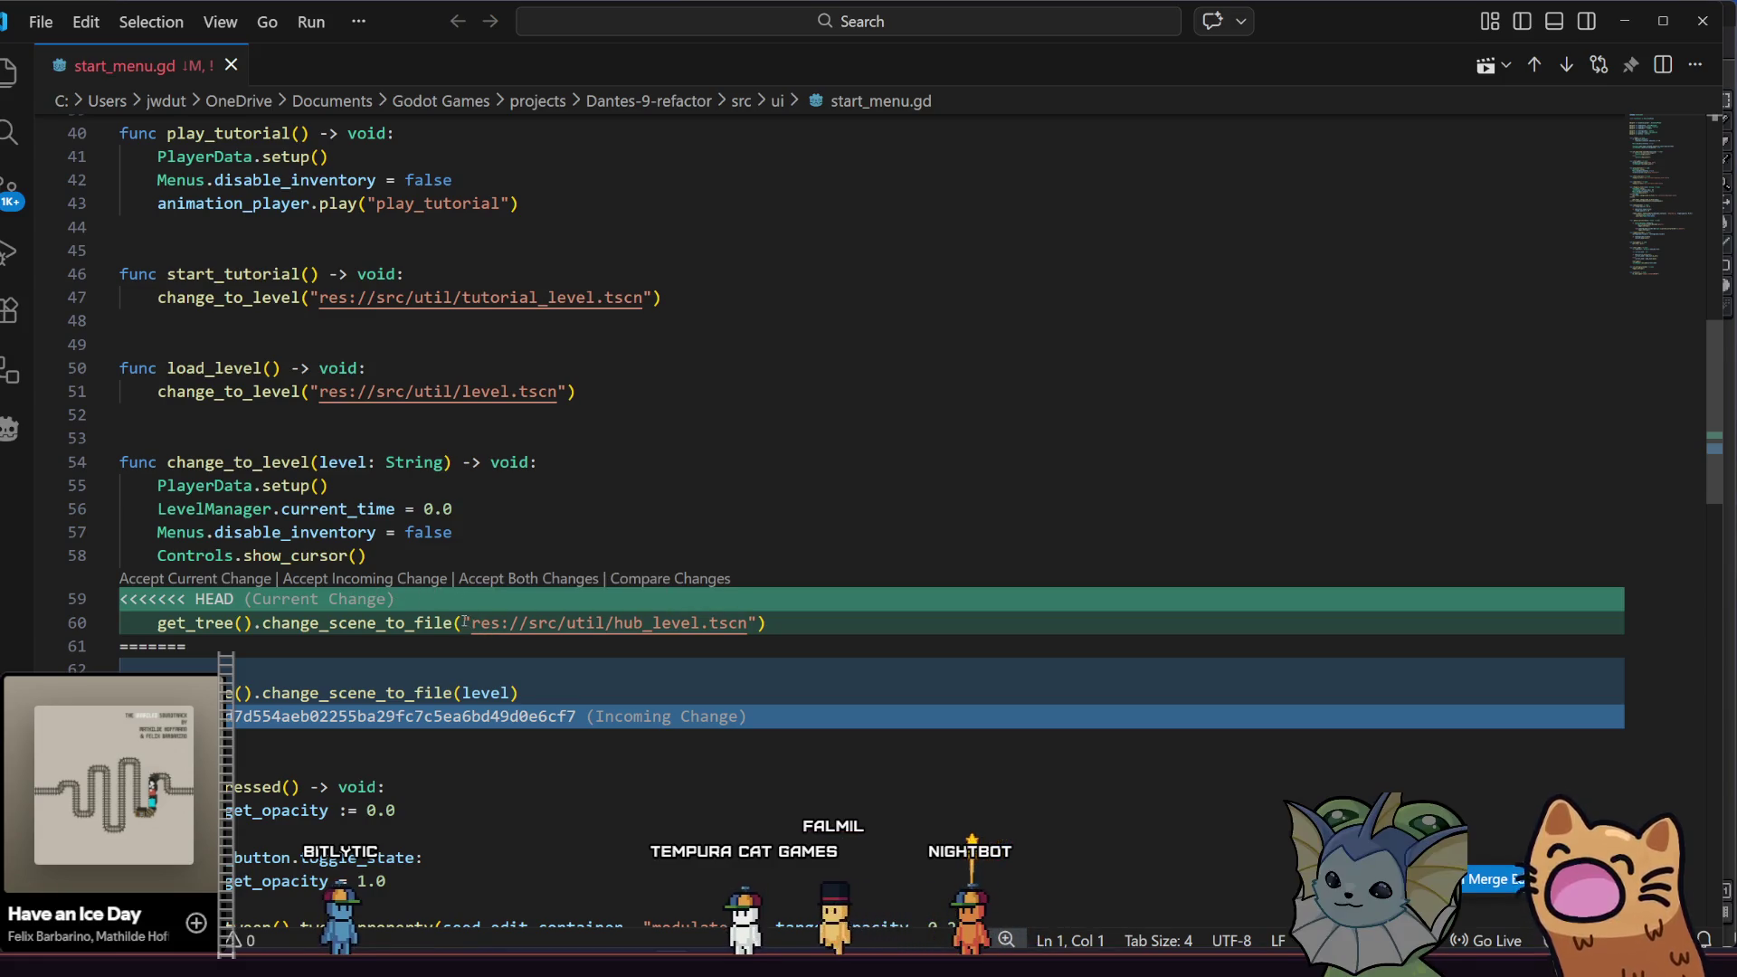
drag(465, 623, 758, 623)
key(ctrl+c)
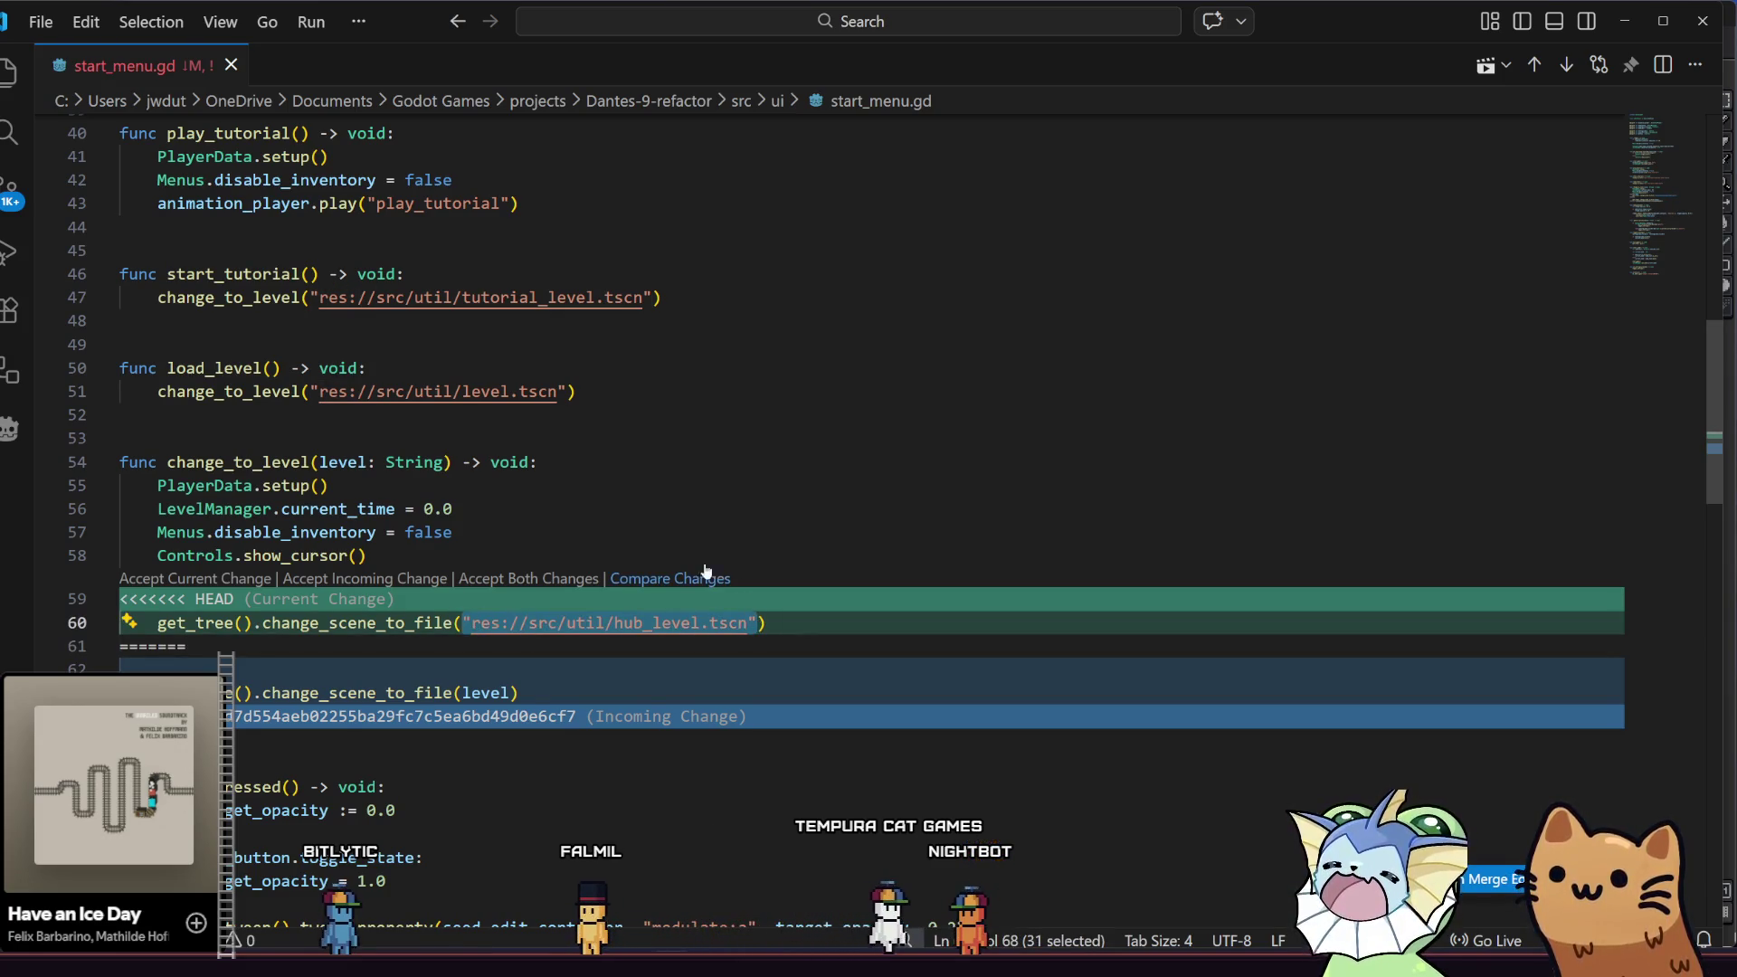
click(538, 499)
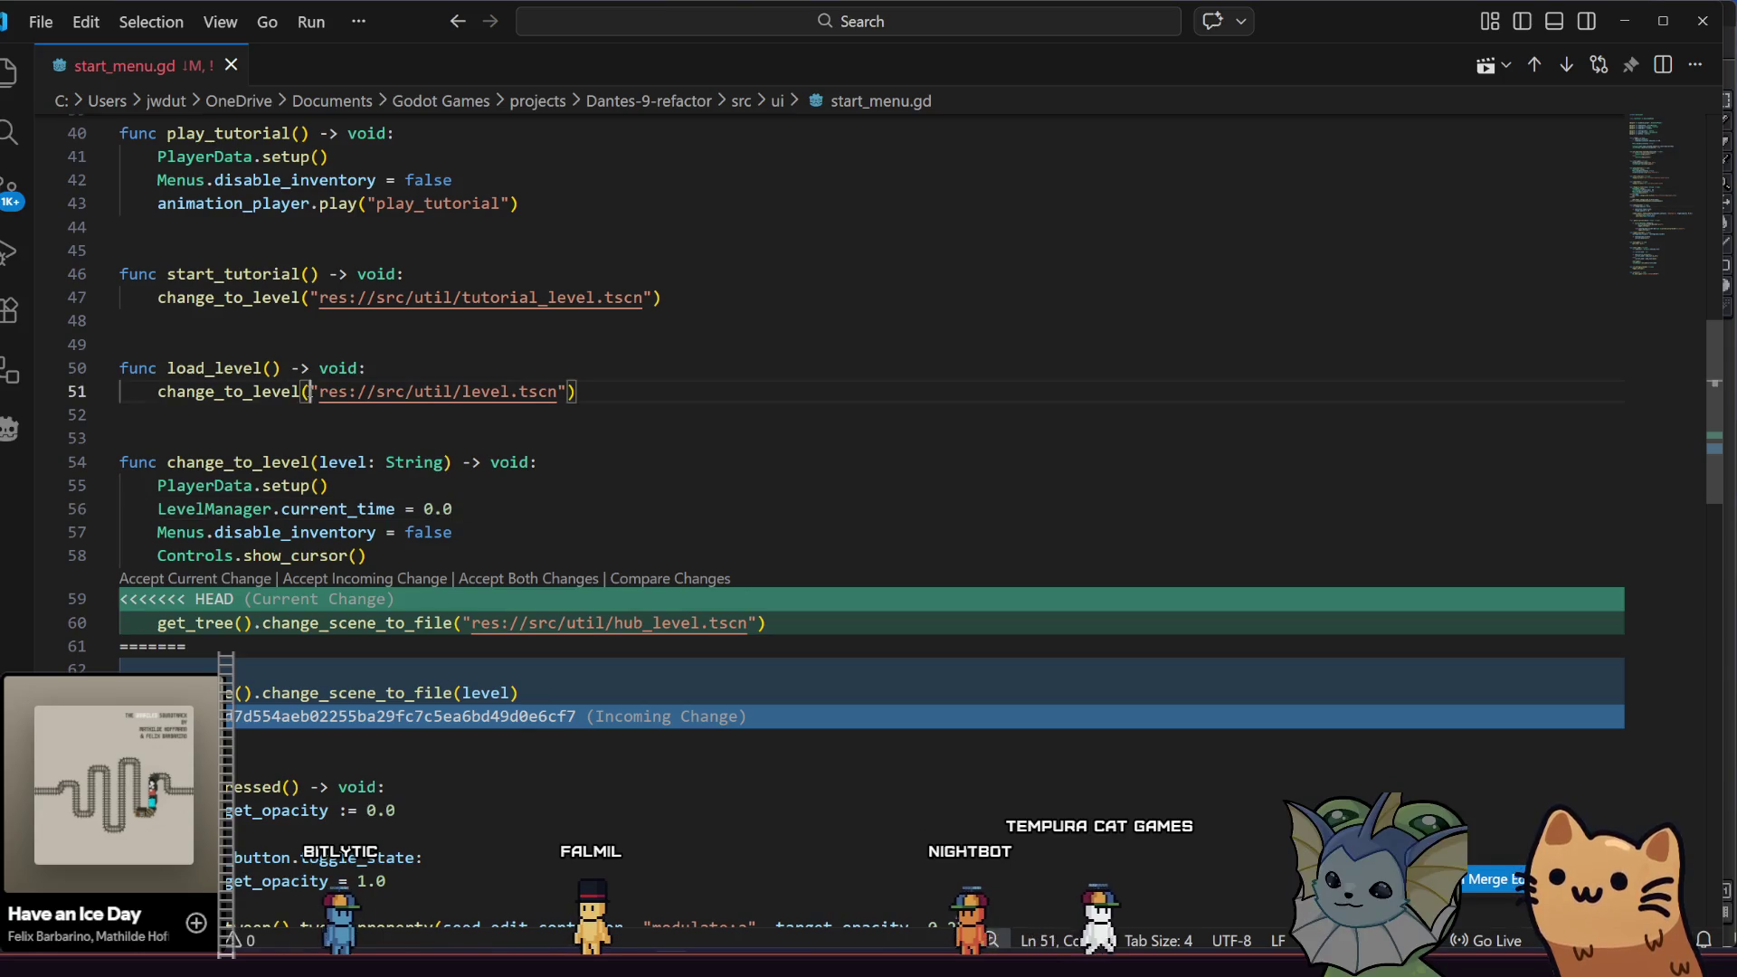
drag(308, 394, 560, 395)
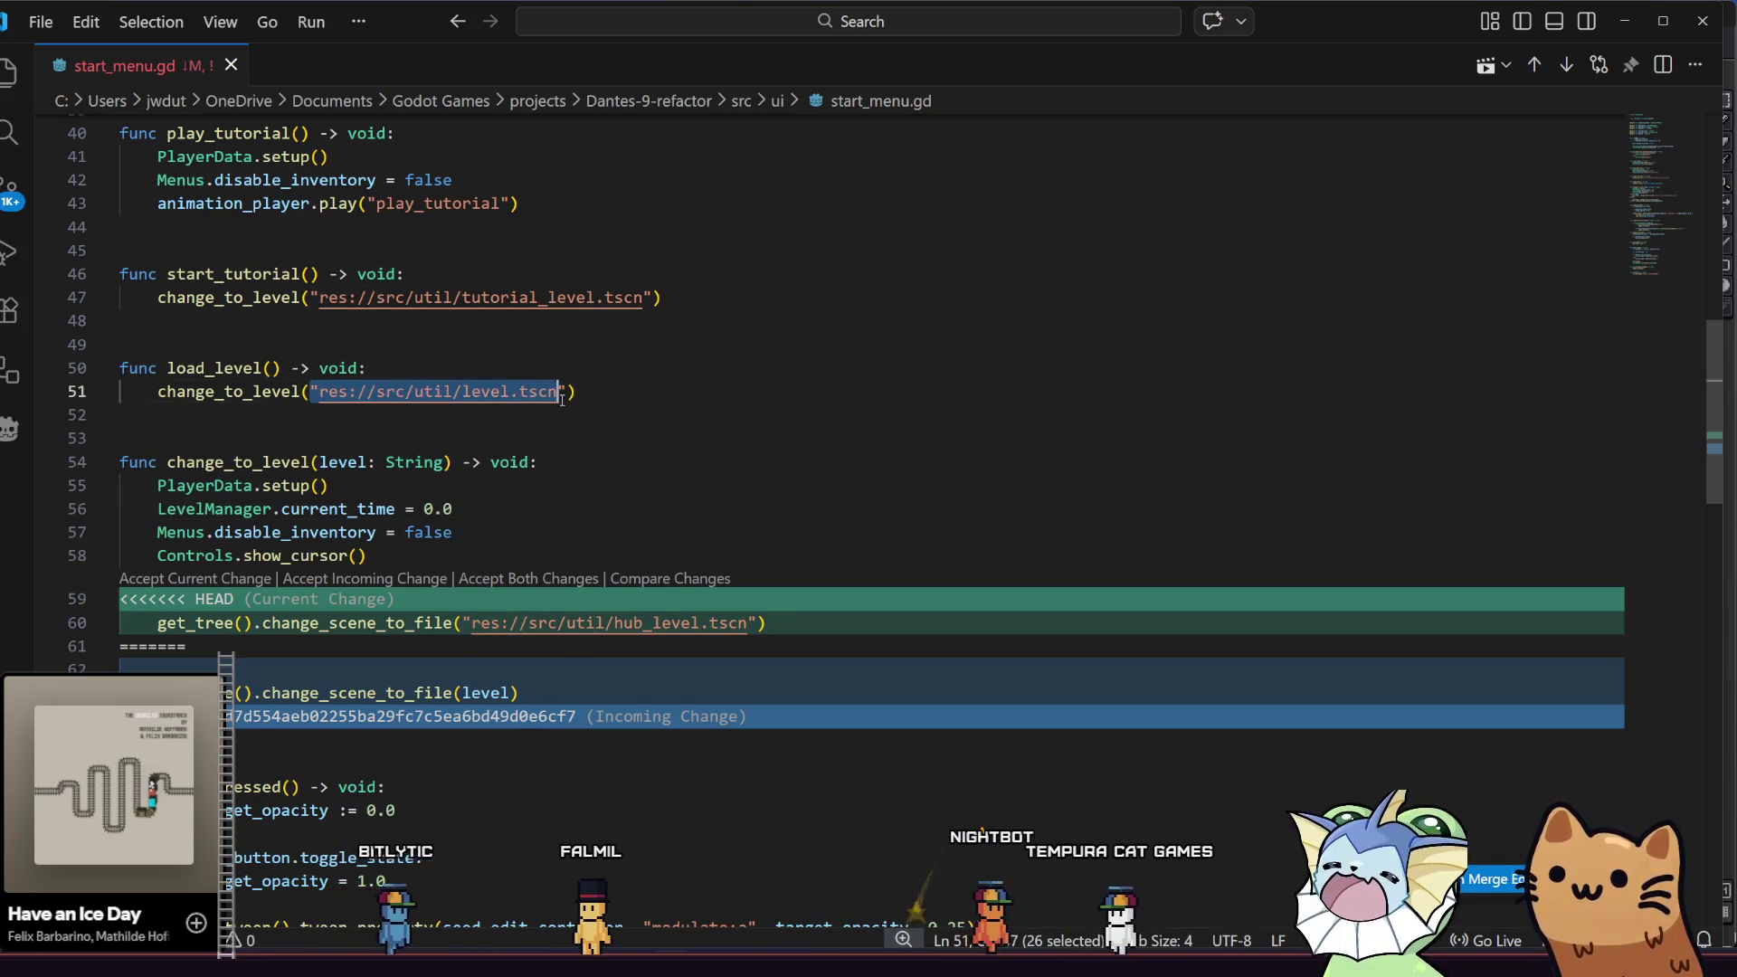
key(ctrl+v)
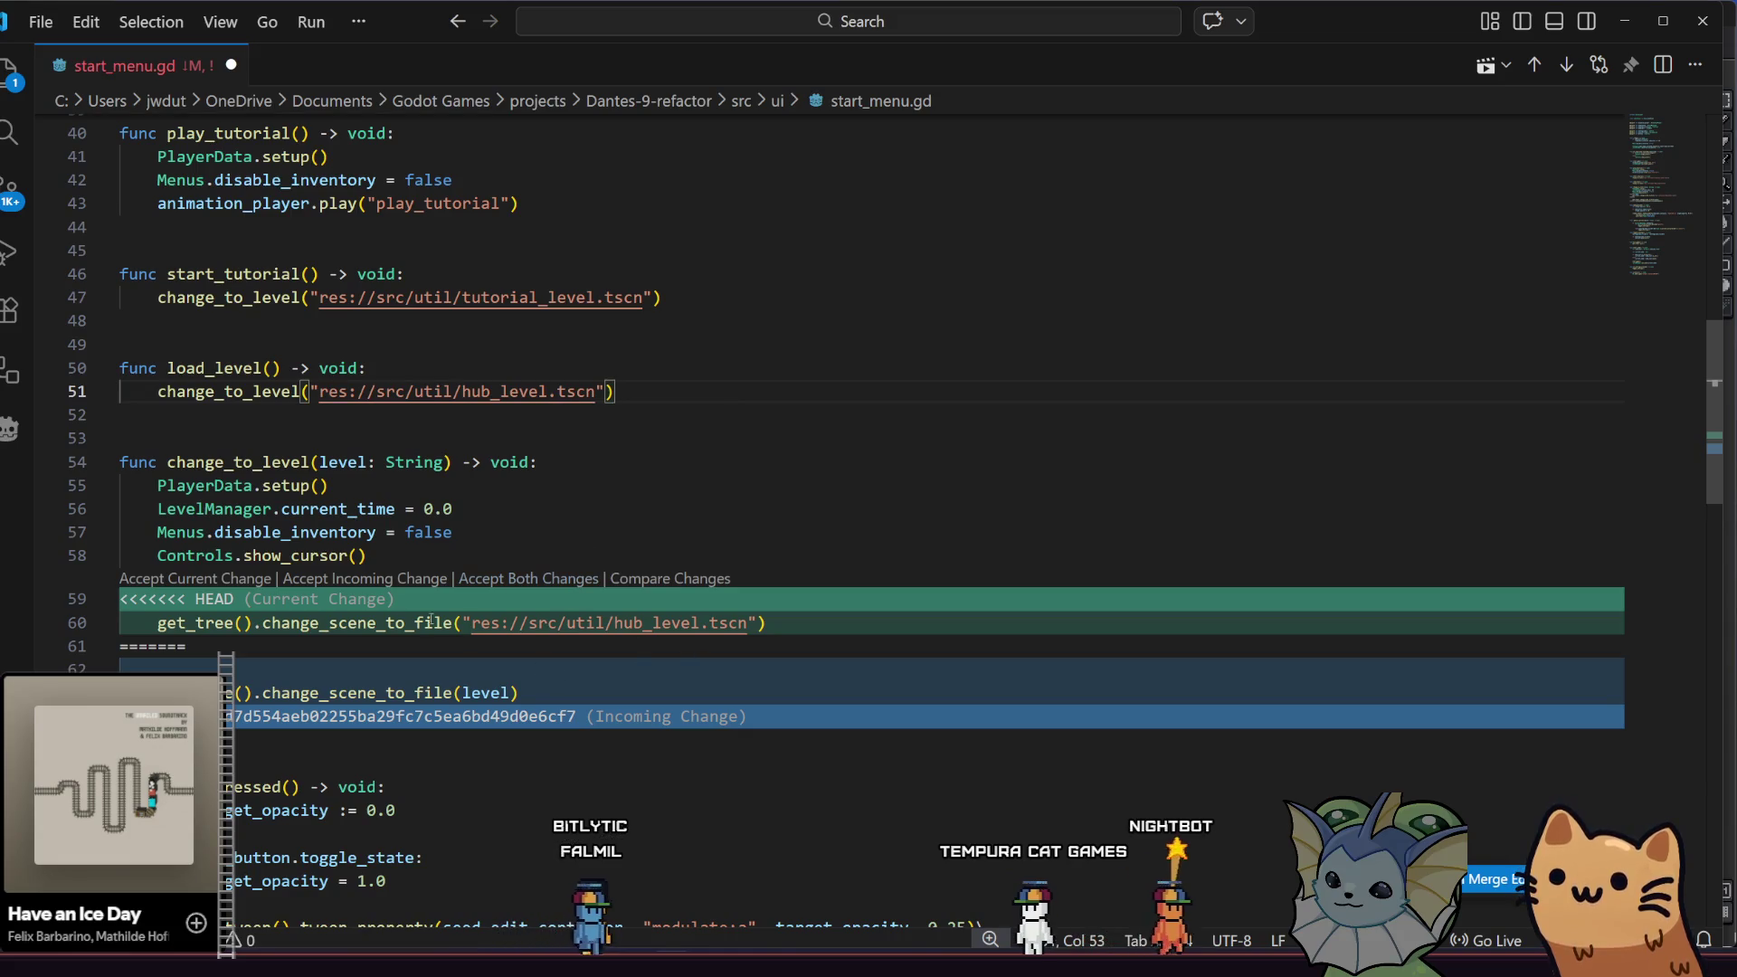
click(407, 623)
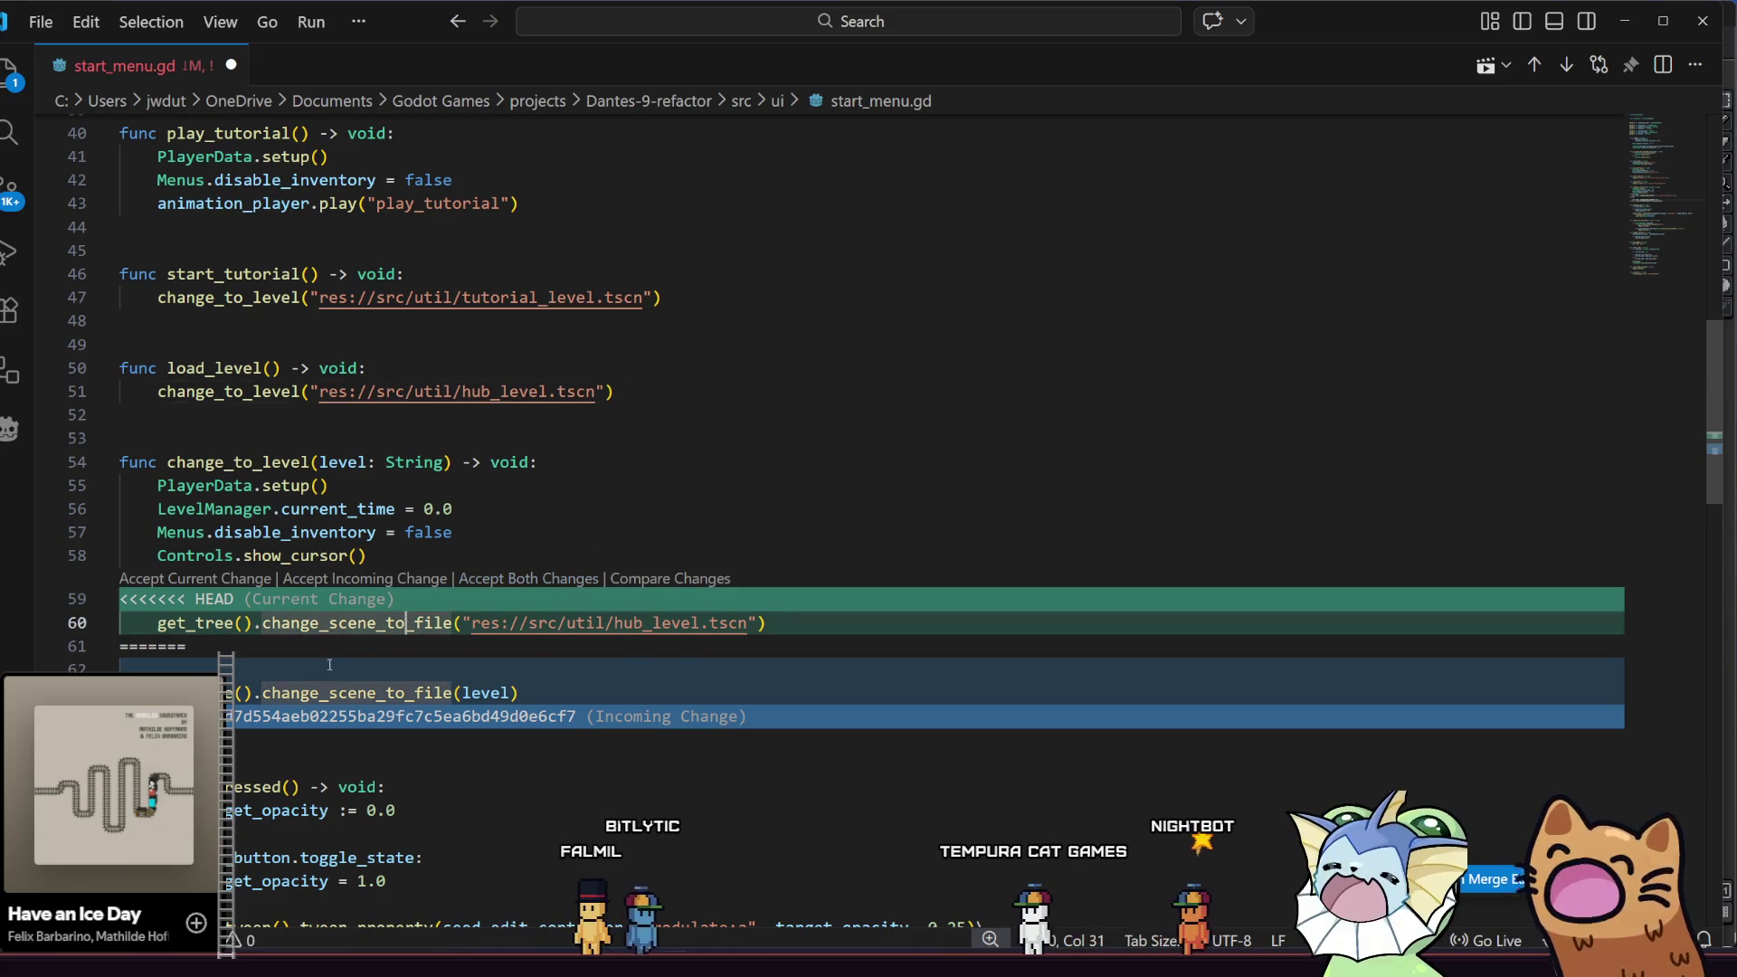
click(327, 579)
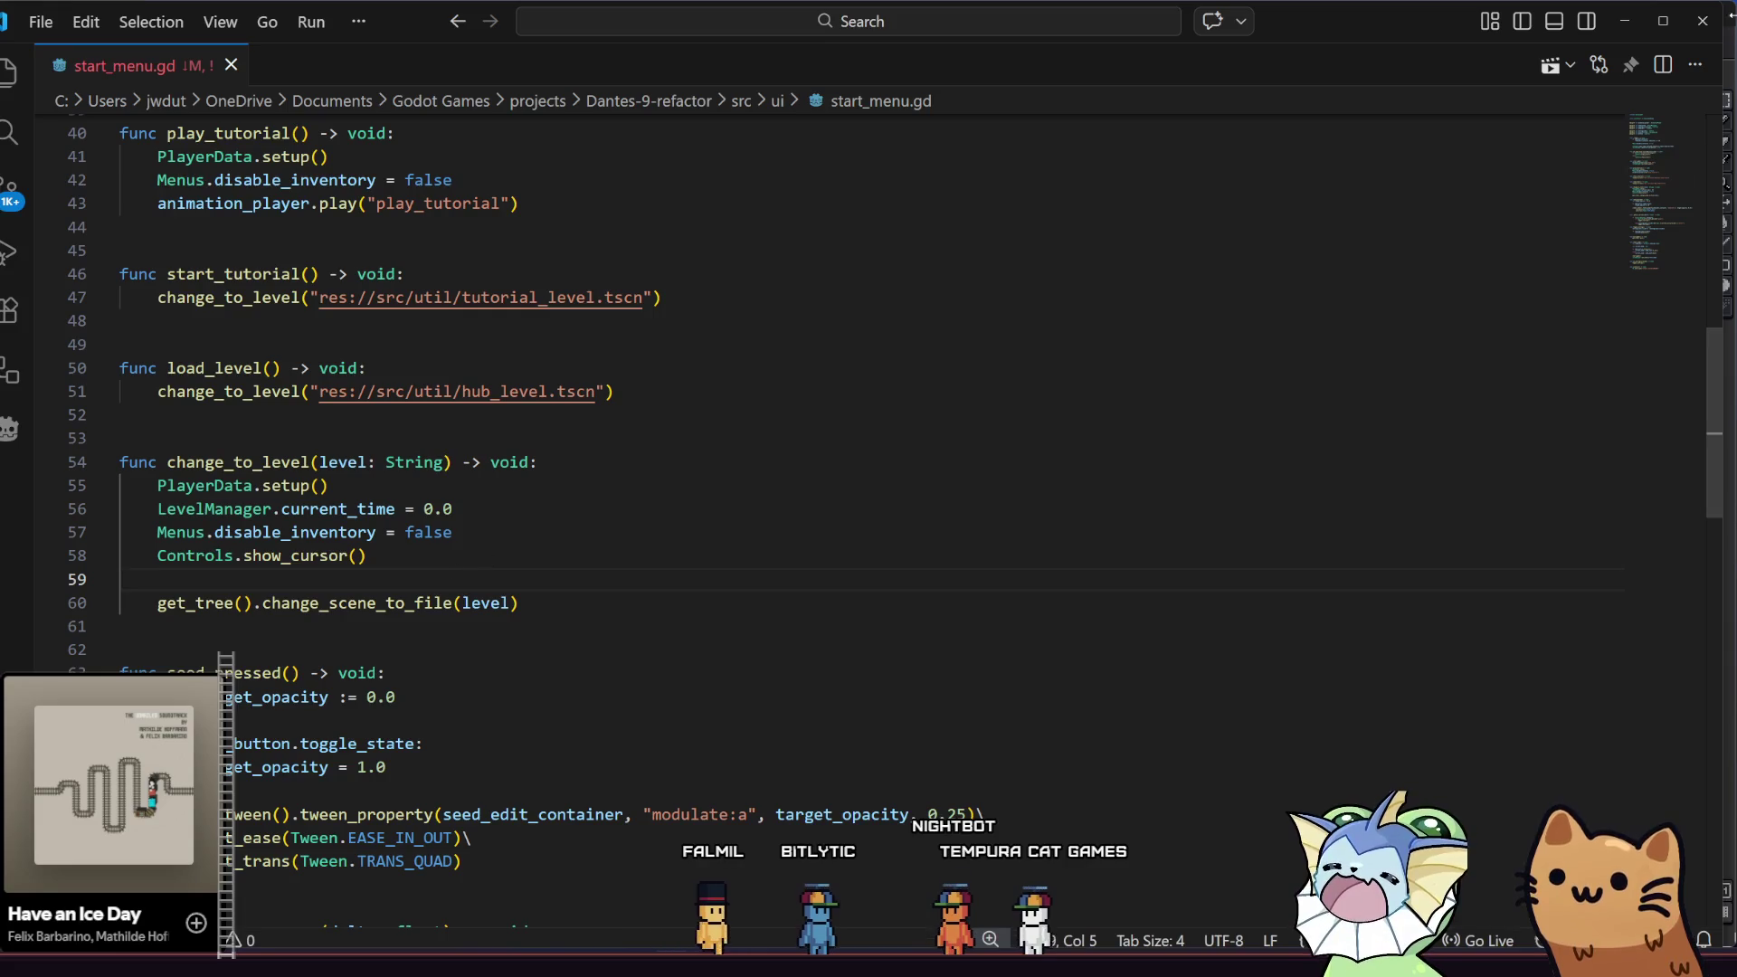
click(1711, 13)
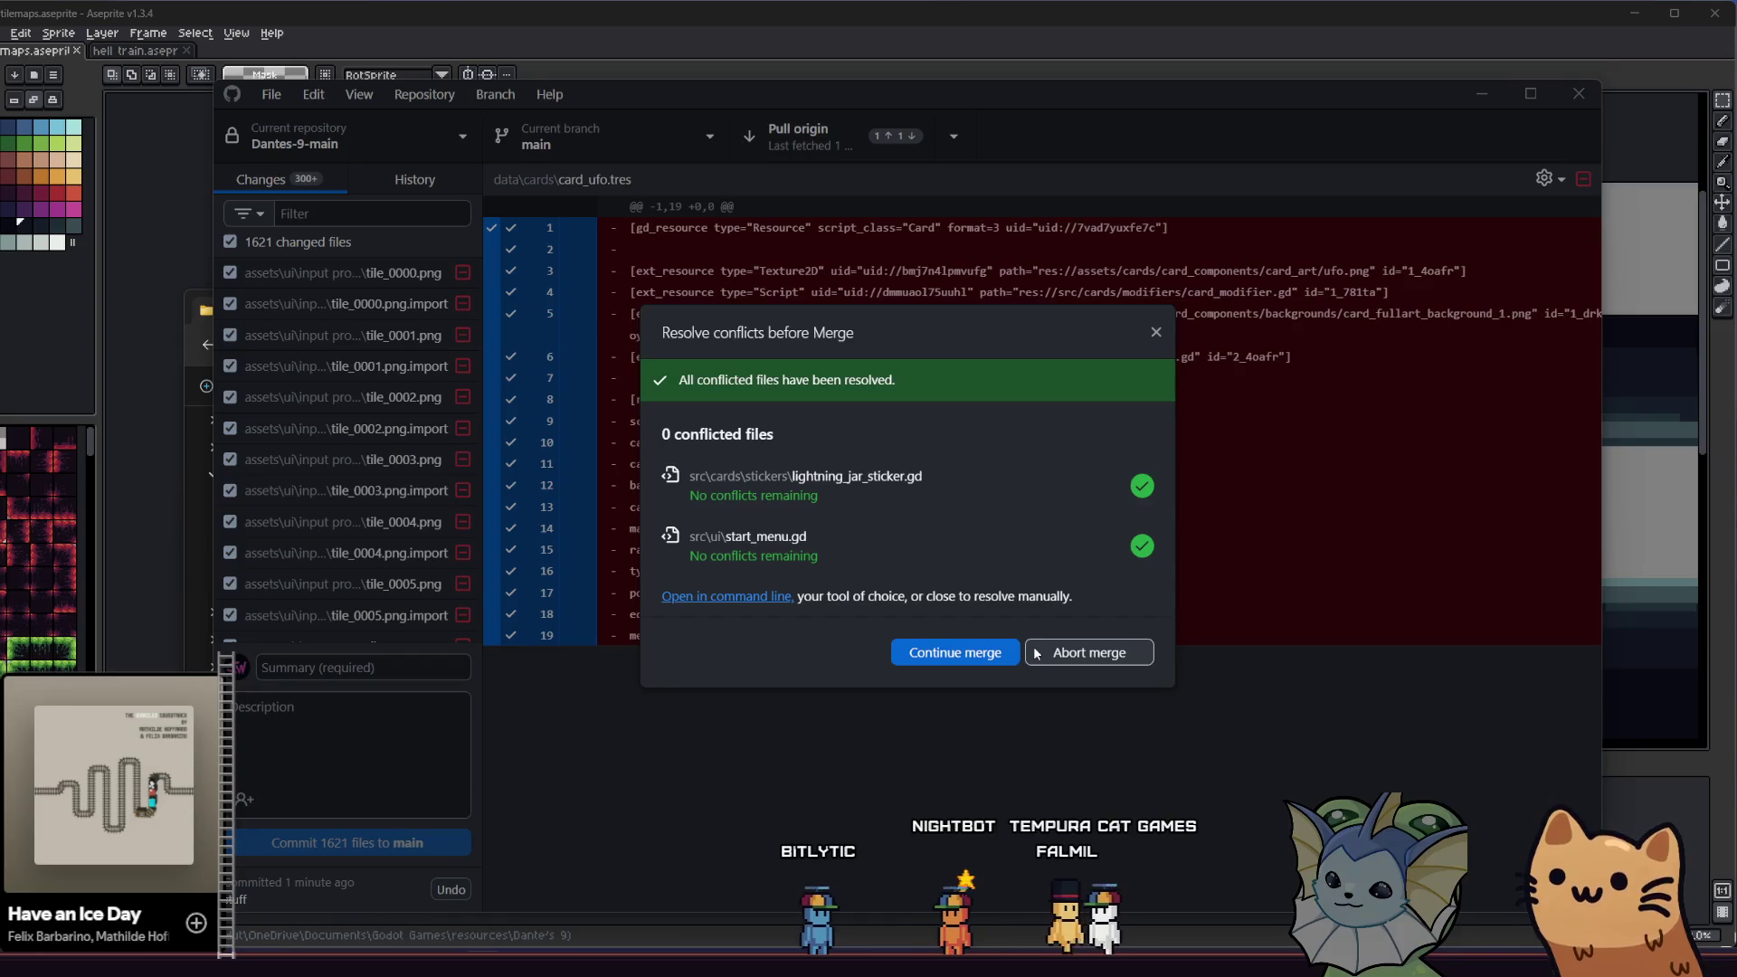
- Continue the merge of origin/main into main and push it to origin
click(977, 655)
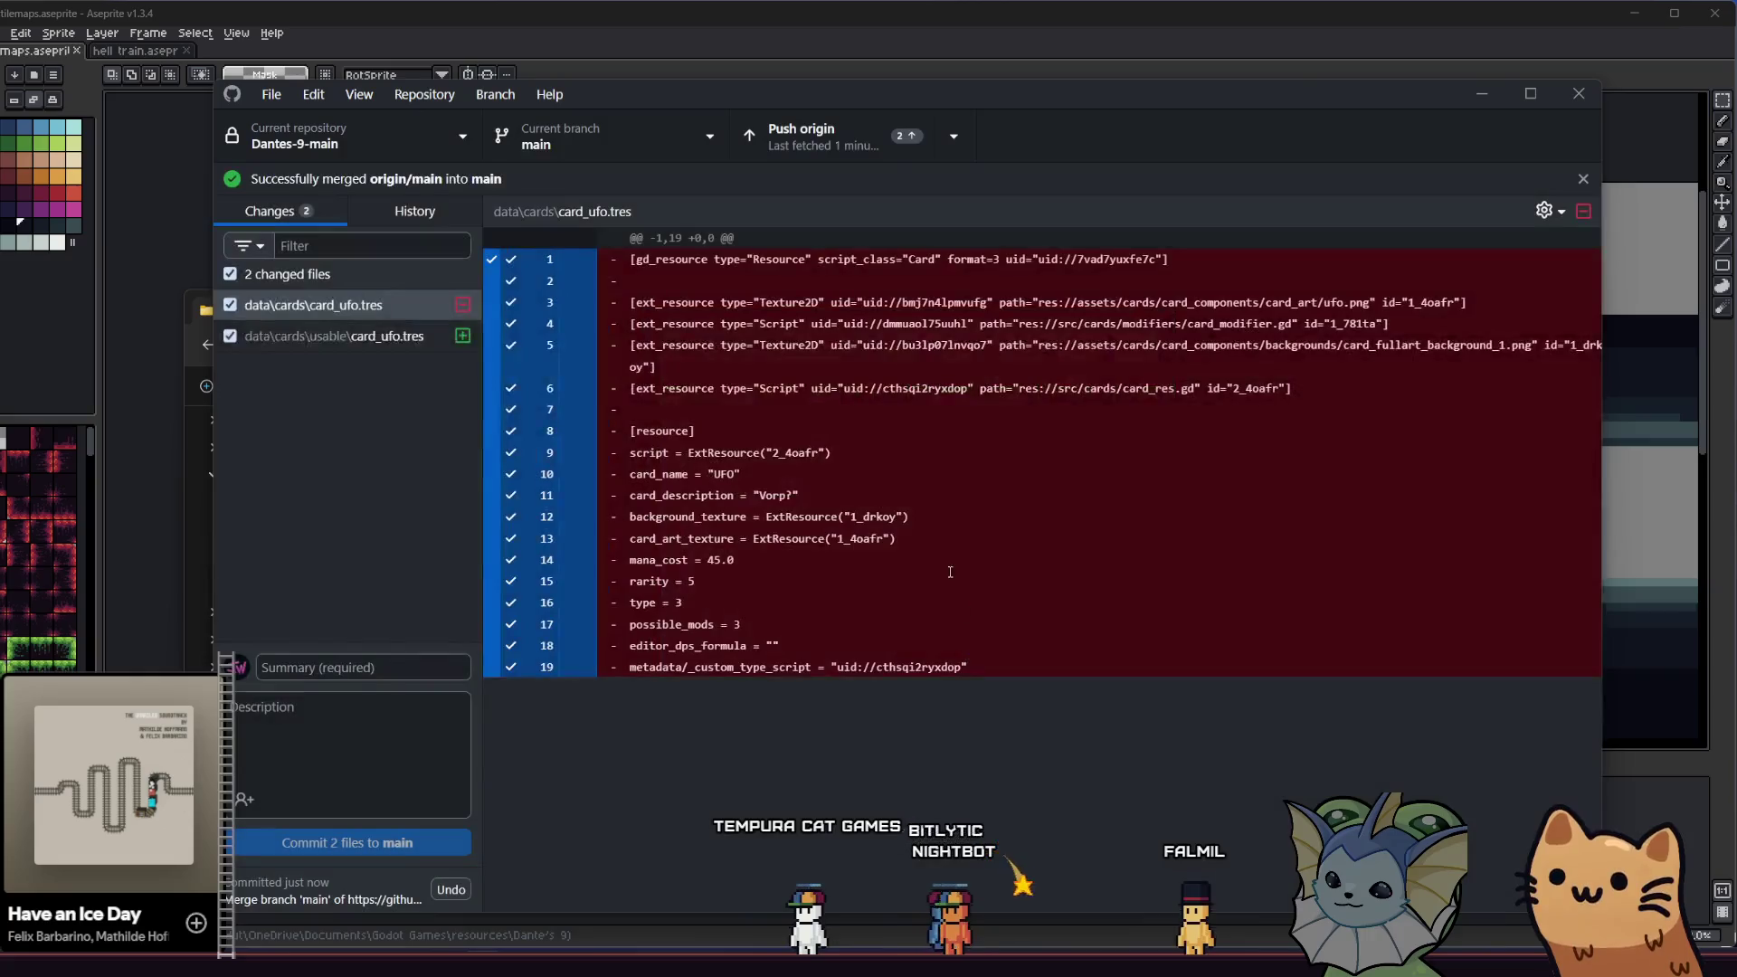
click(789, 128)
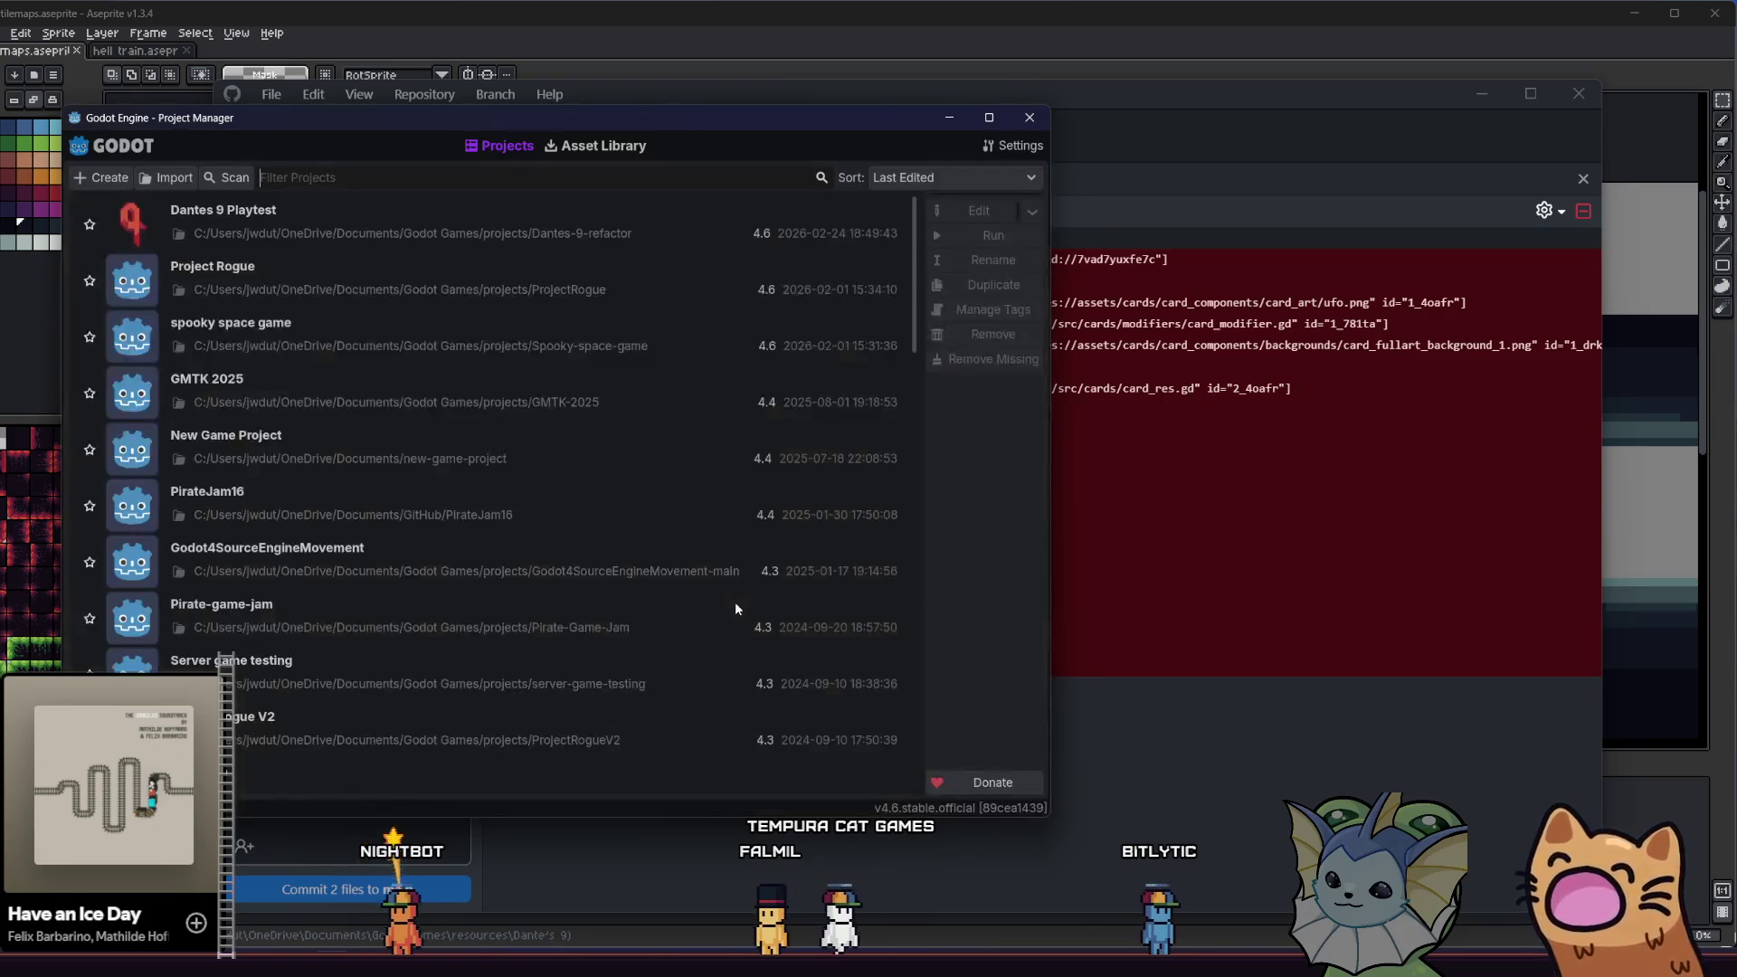
- Reopen Dantes 9 Playtest and search its resources for 'start_' from the Script workspace
key(alt+F4)
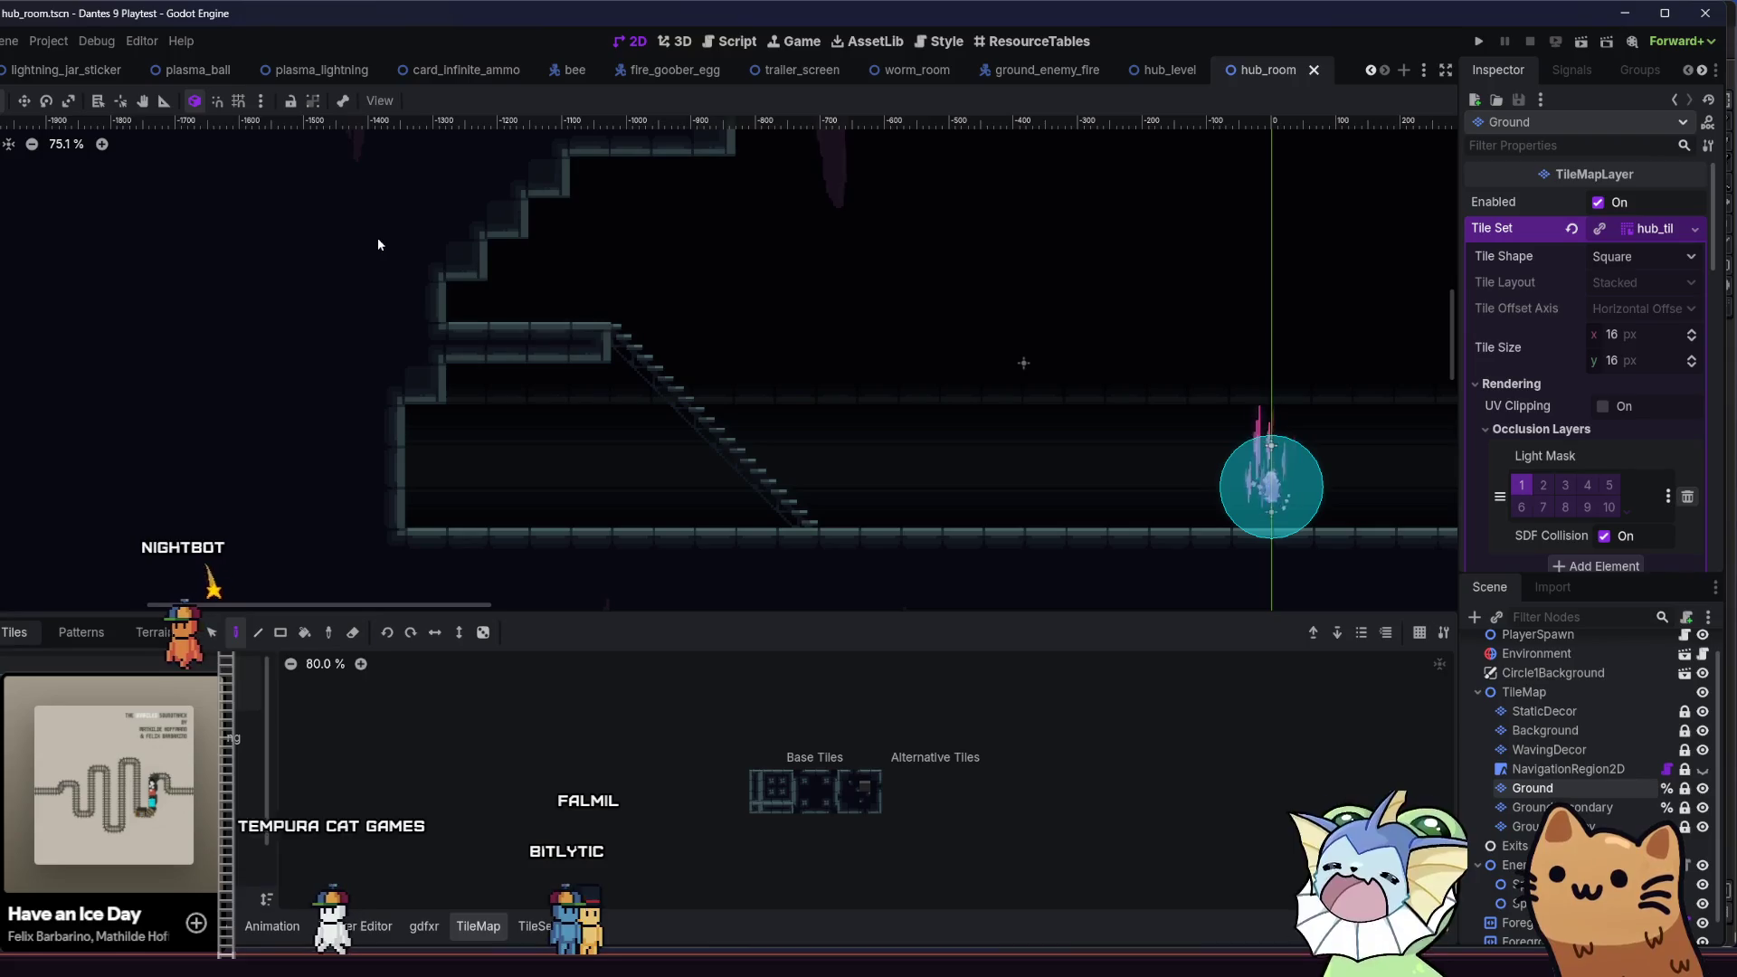
click(731, 41)
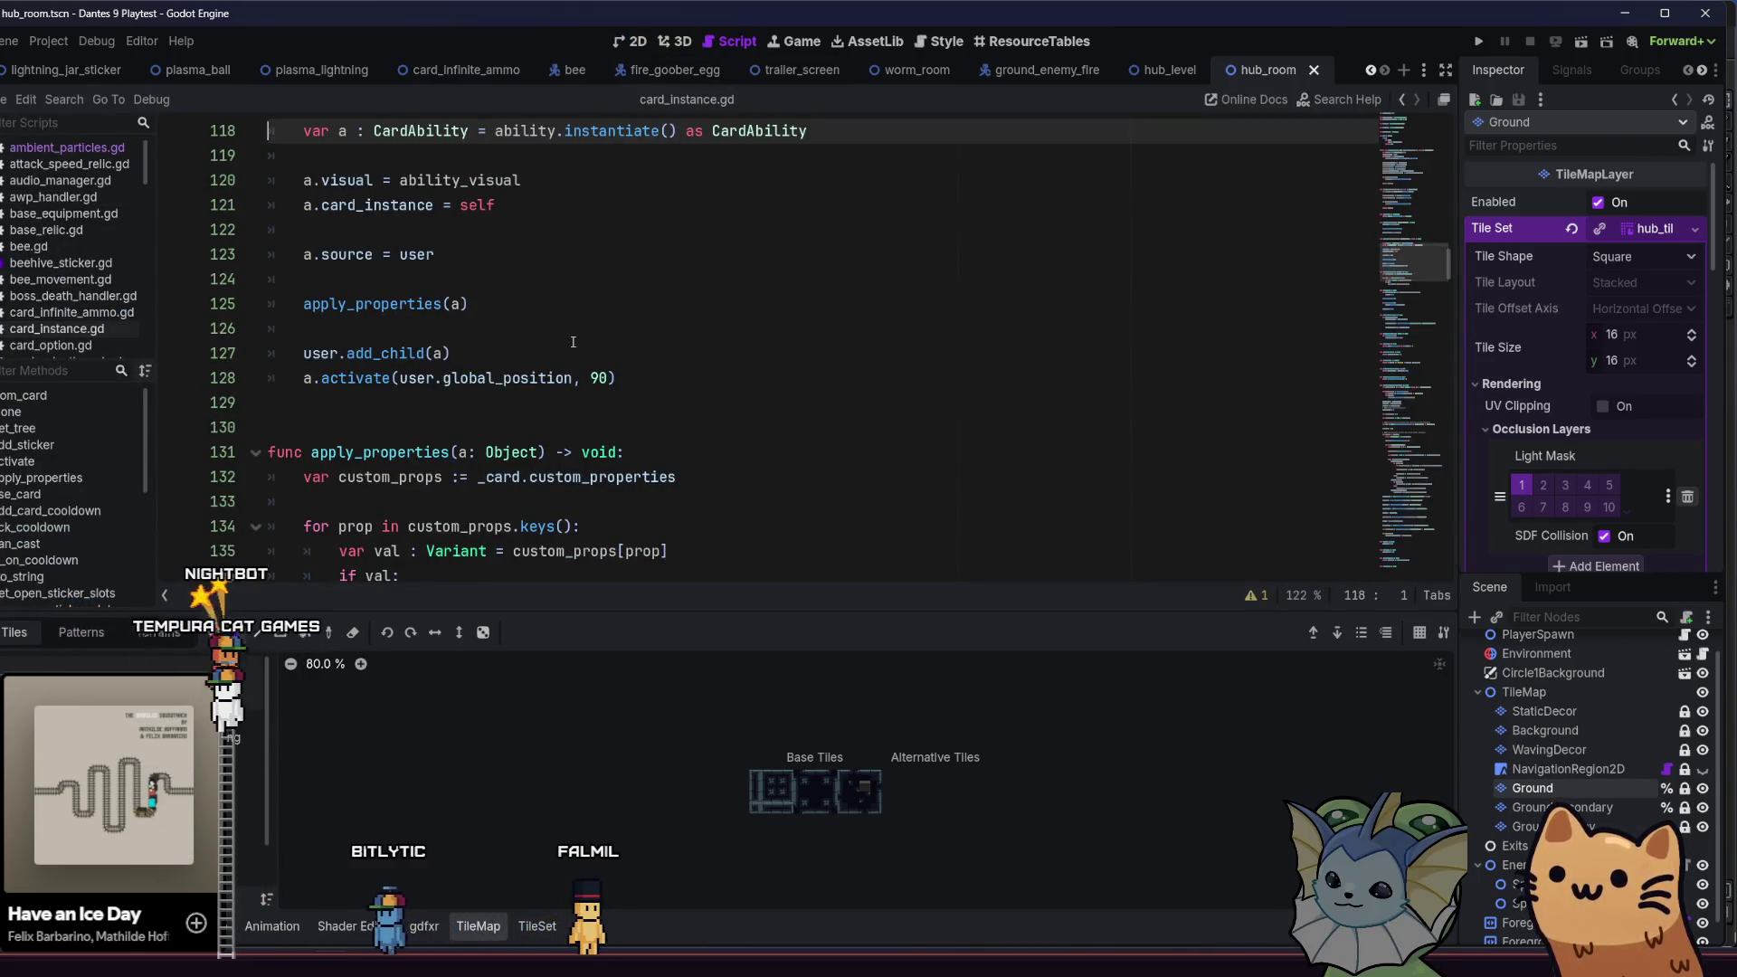
key(alt+shift+o)
text(start_)
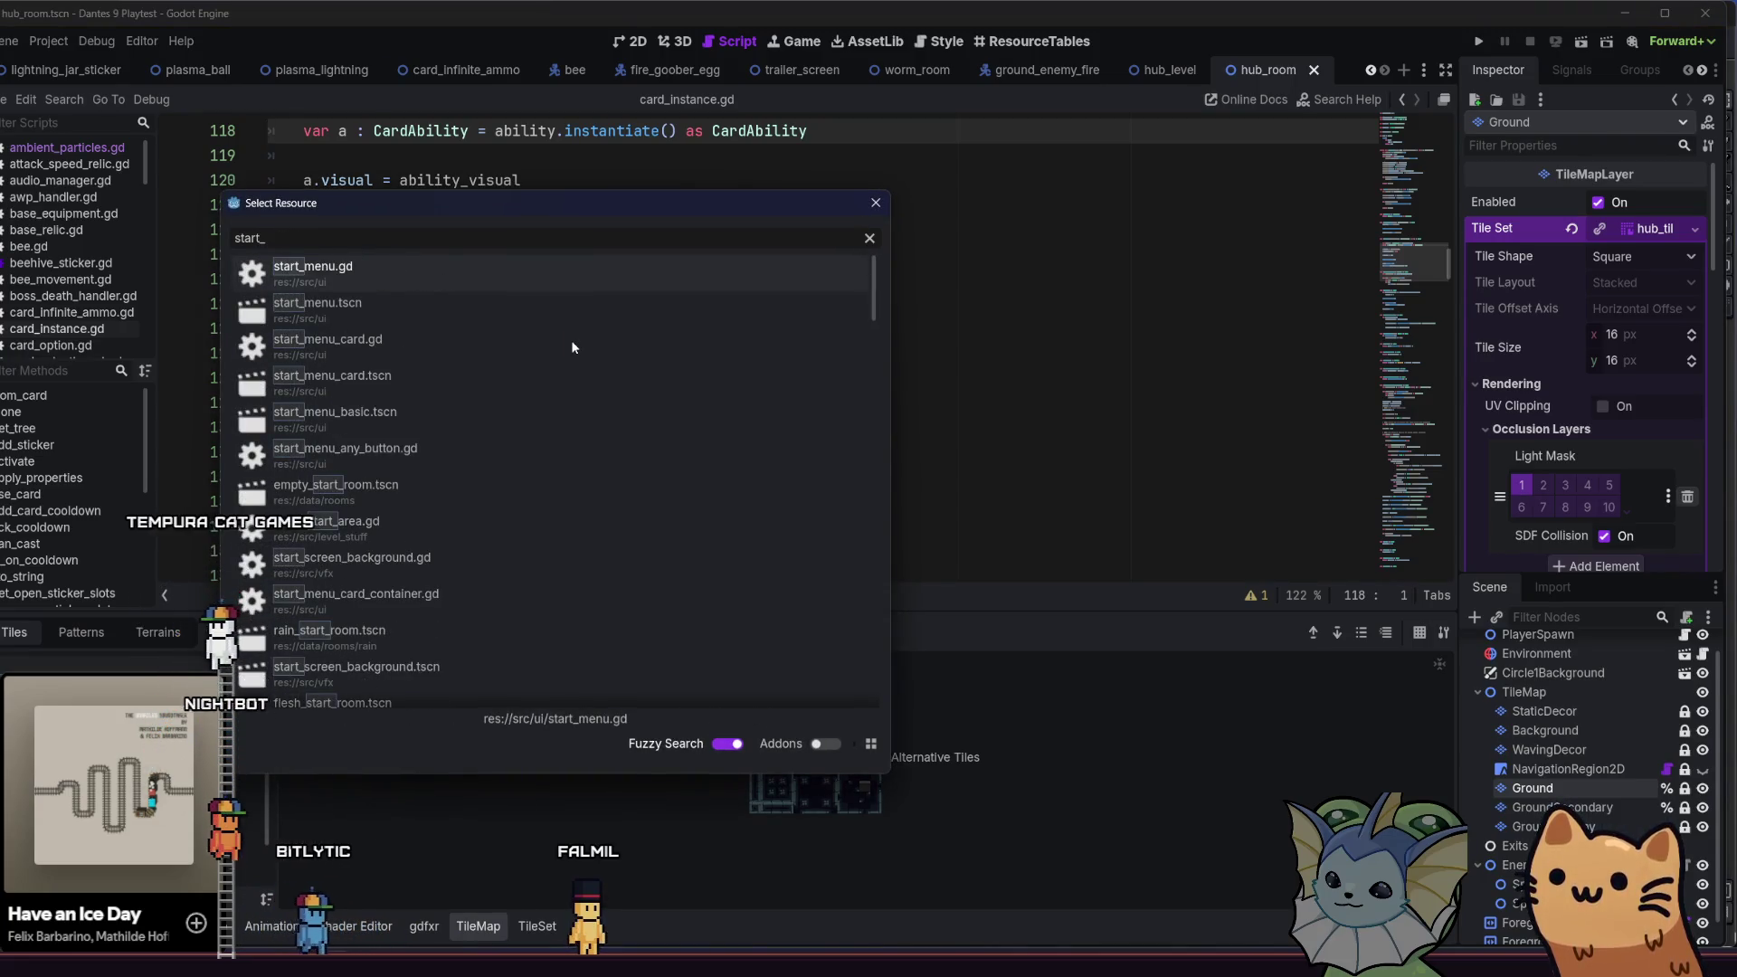